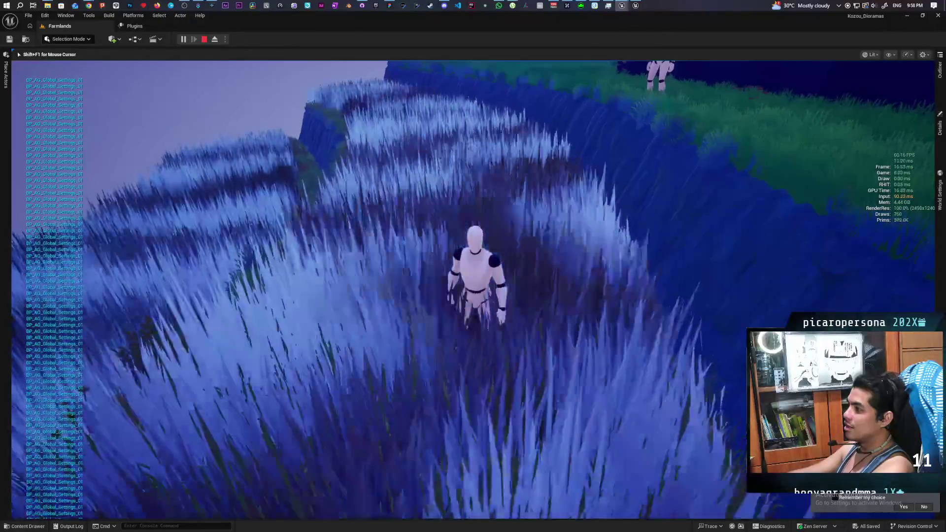
# End the Play-In-Editor session to return to the Farmlands editor viewport.
pyautogui.press('Escape')
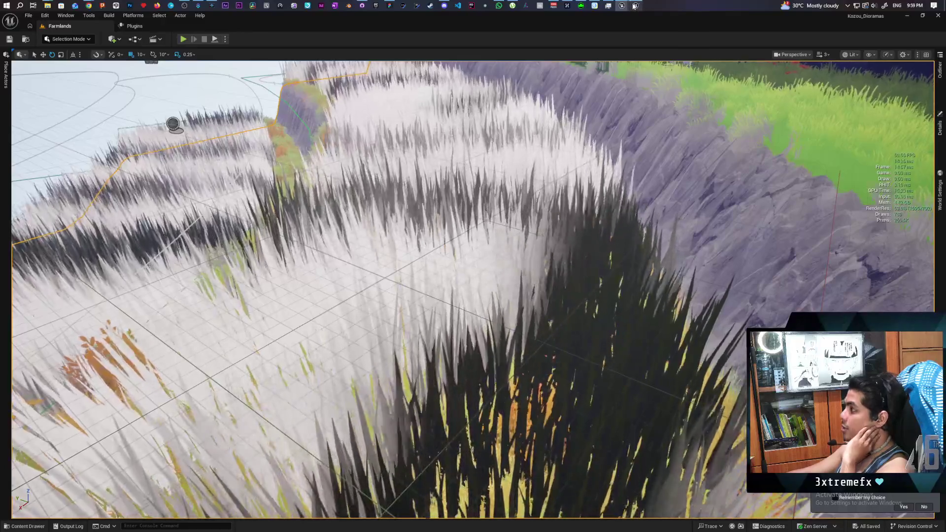
# Bring the BP_AG_Global_Settings editor window forward and switch to the MF_FoliageWindInteract tab.
pyautogui.moveTo(621, 5)
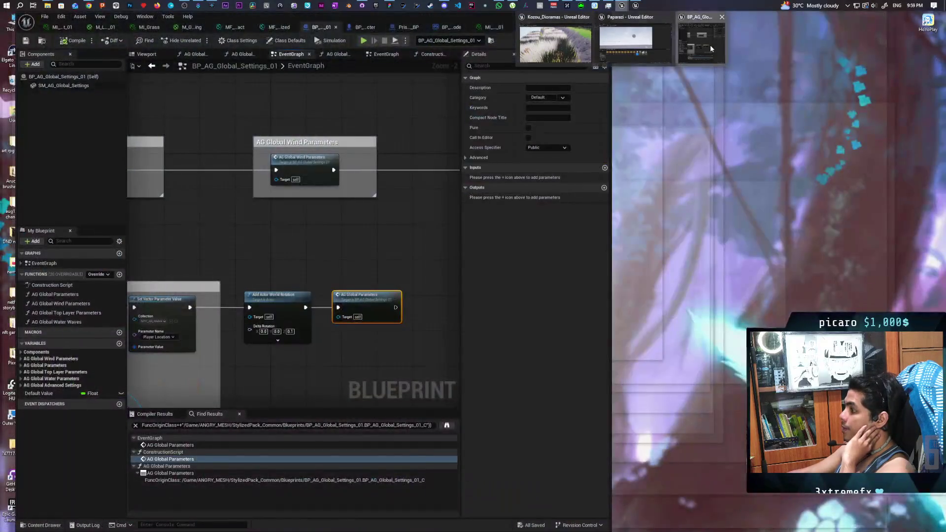
pyautogui.click(710, 46)
pyautogui.moveTo(621, 7)
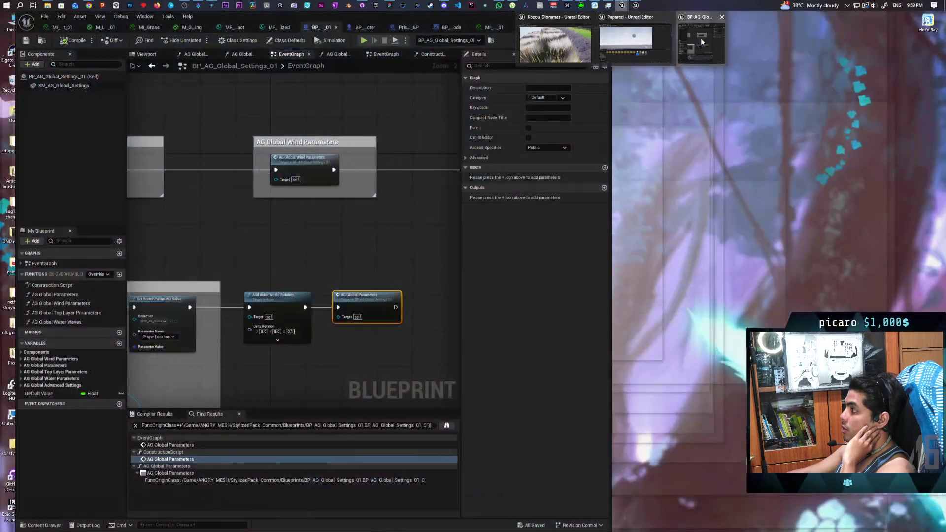
pyautogui.click(700, 37)
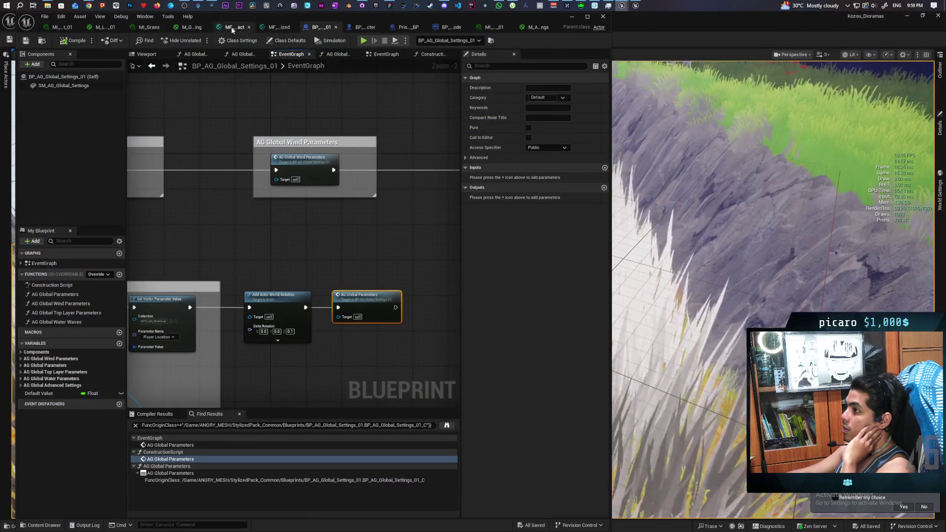
pyautogui.click(232, 26)
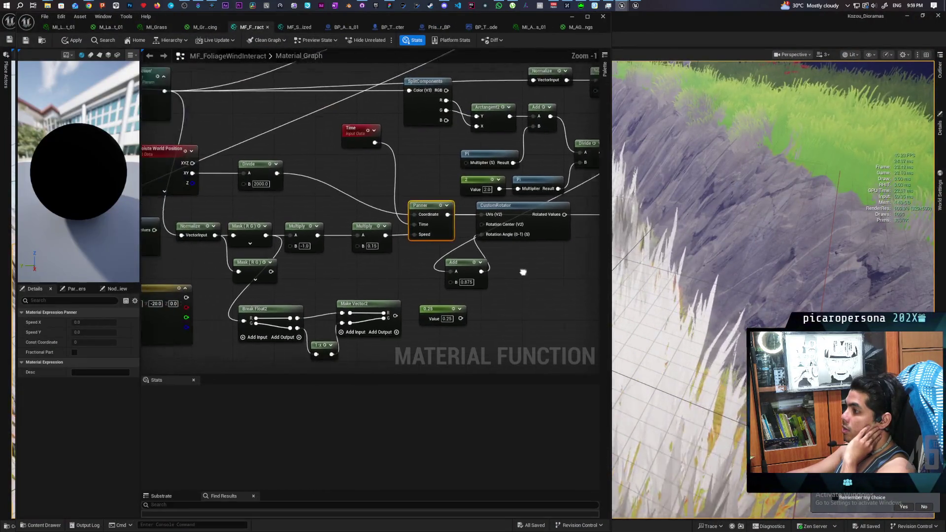
# Connect the -100,-20,0 Constant3Vector output to Normalize's VectorInput.
pyautogui.scroll(-2, 523, 272)
pyautogui.moveTo(489, 264); pyautogui.dragTo(483, 267)
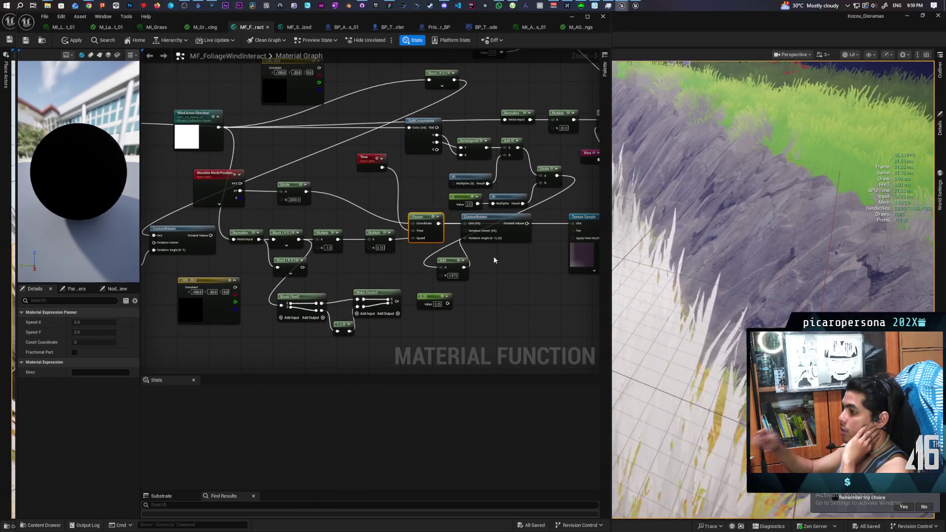
pyautogui.moveTo(389, 281)
pyautogui.mouseDown()
pyautogui.moveTo(447, 290)
pyautogui.moveTo(431, 294)
pyautogui.mouseUp()
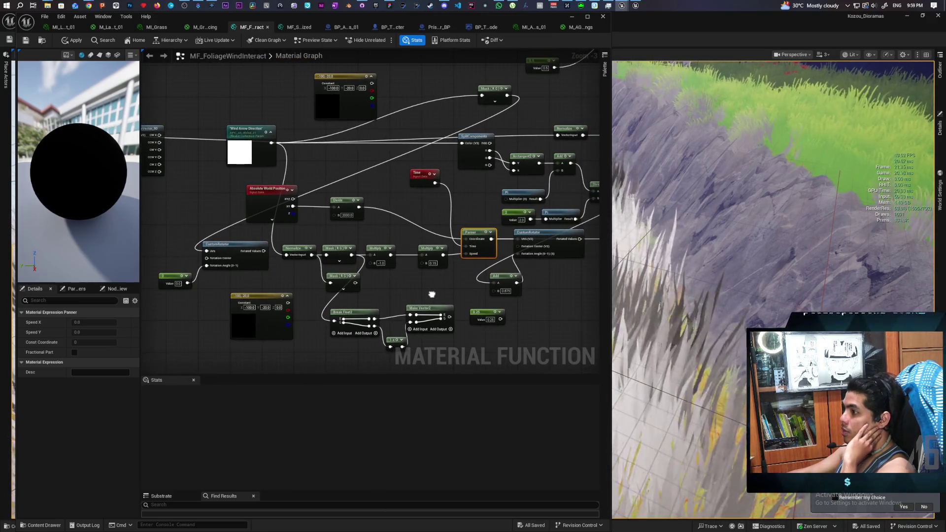
pyautogui.scroll(3, 256, 172)
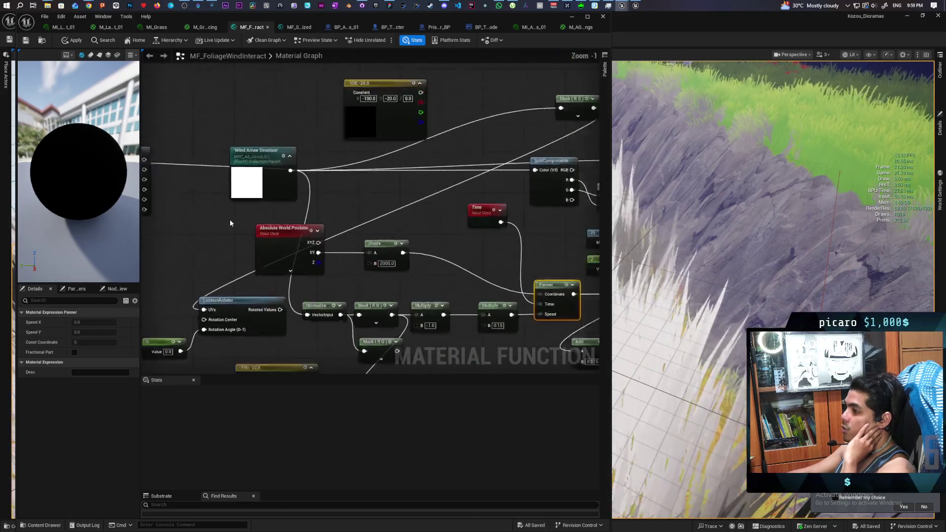
pyautogui.moveTo(242, 123); pyautogui.dragTo(263, 169)
pyautogui.moveTo(264, 169); pyautogui.dragTo(254, 131)
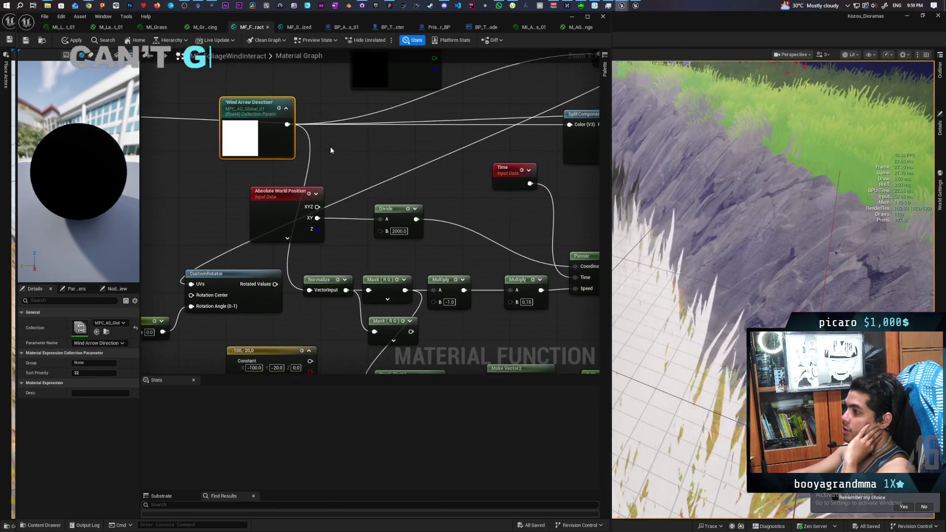
pyautogui.scroll(-3, 344, 172)
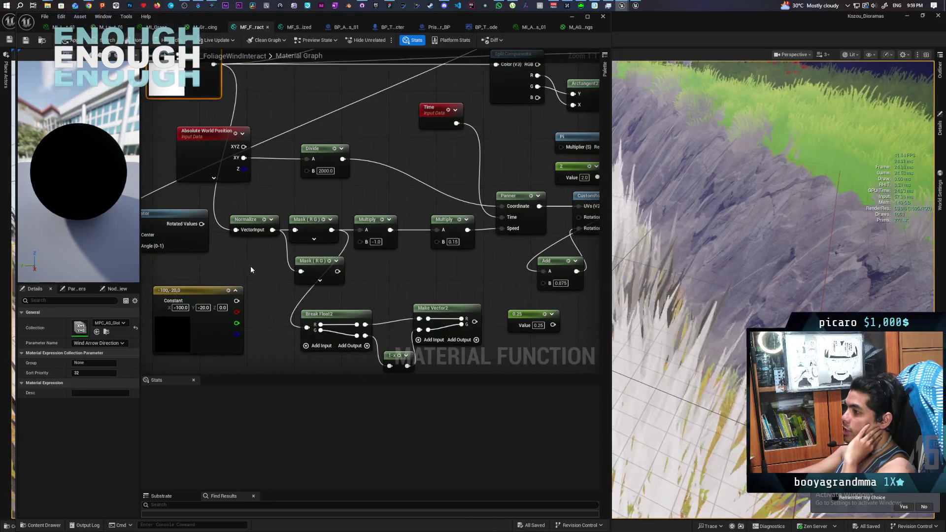
pyautogui.scroll(3, 296, 295)
pyautogui.moveTo(291, 303)
pyautogui.mouseDown()
pyautogui.moveTo(311, 283)
pyautogui.moveTo(290, 232)
pyautogui.mouseUp()
pyautogui.moveTo(323, 279)
pyautogui.mouseDown()
pyautogui.moveTo(277, 269)
pyautogui.moveTo(341, 270)
pyautogui.mouseUp()
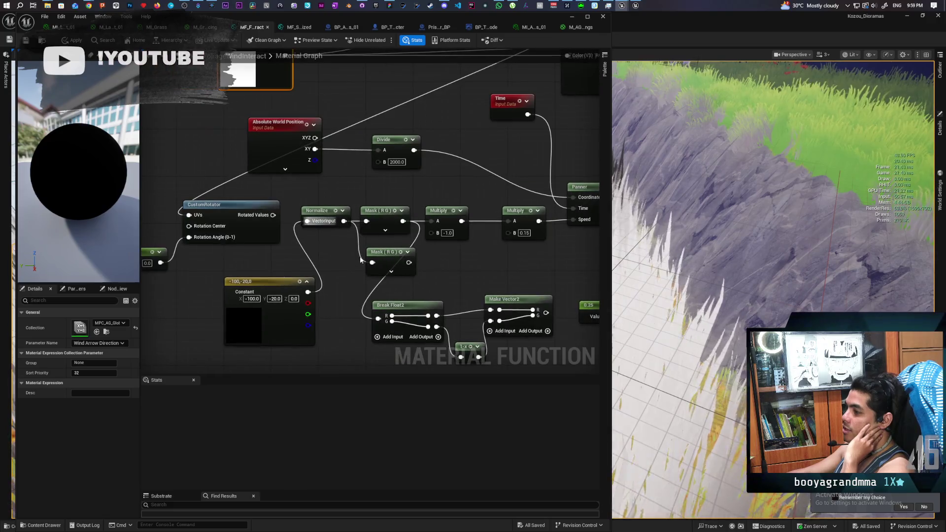
pyautogui.click(310, 283)
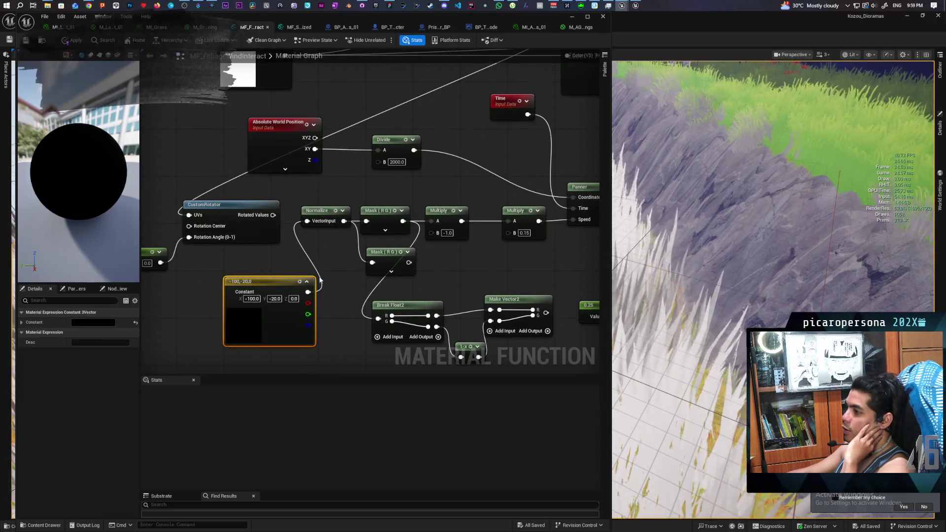
# Apply and save the MF_FoliageWindInteract material function.
pyautogui.moveTo(348, 302); pyautogui.dragTo(290, 272)
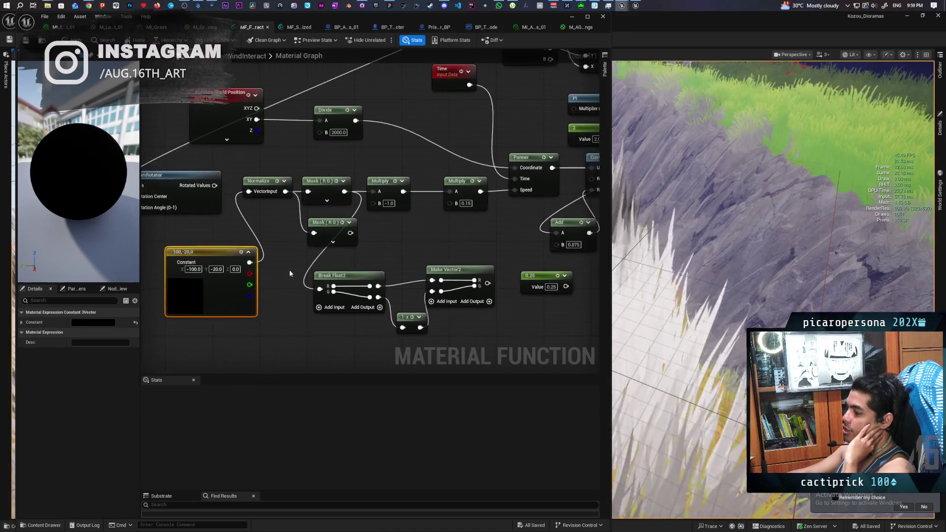
pyautogui.scroll(-2, 289, 270)
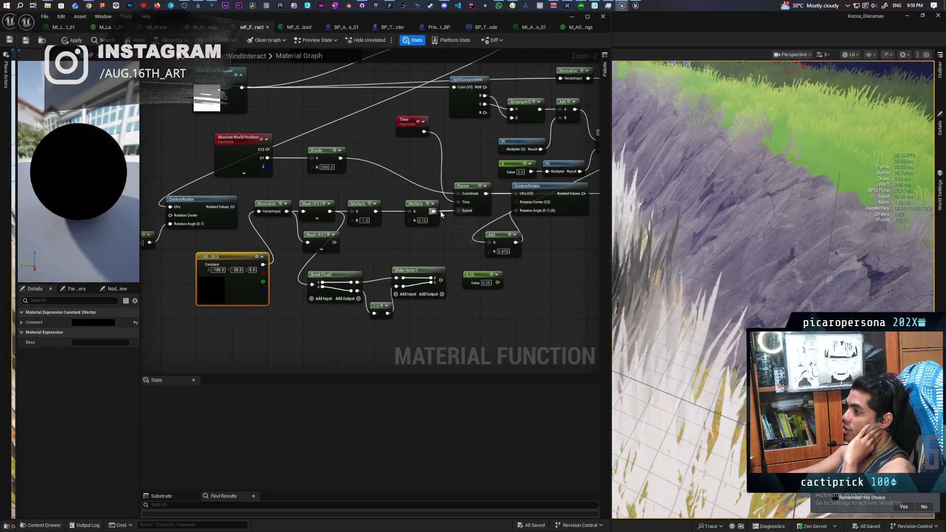
pyautogui.moveTo(463, 238)
pyautogui.mouseDown()
pyautogui.moveTo(369, 260)
pyautogui.moveTo(404, 268)
pyautogui.mouseUp()
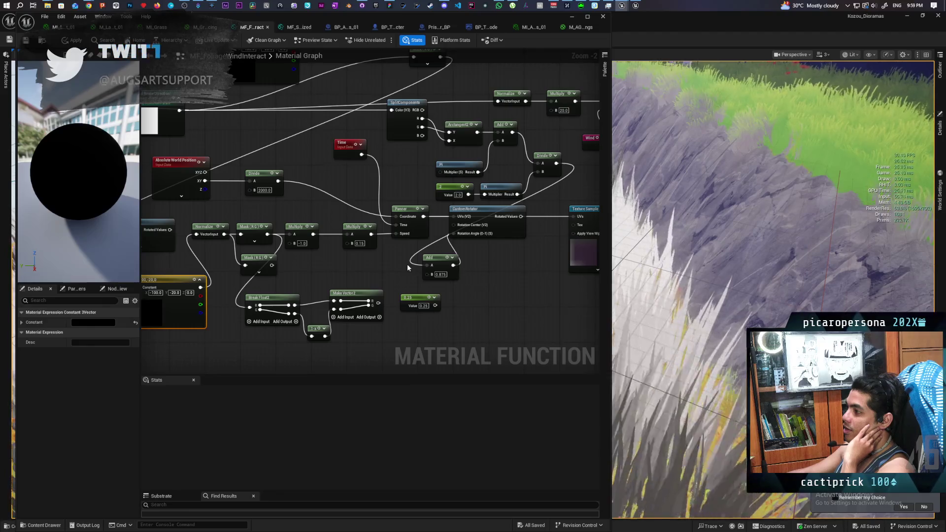
pyautogui.click(74, 40)
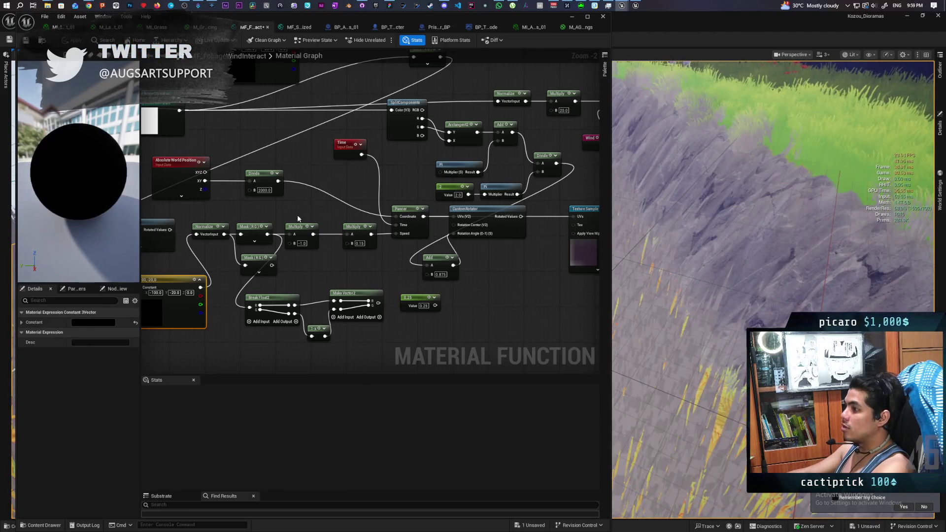
pyautogui.moveTo(307, 205); pyautogui.dragTo(403, 187)
pyautogui.hotkey('ctrl', 's')
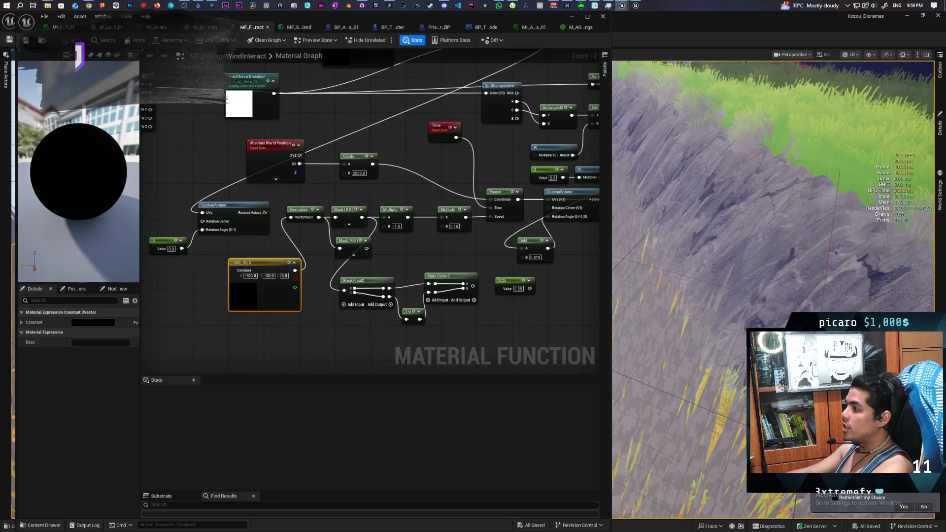
# Inspect the Panner and CustomRotator nodes, then minimize the material editor.
pyautogui.moveTo(588, 231); pyautogui.dragTo(379, 250)
pyautogui.scroll(3, 379, 250)
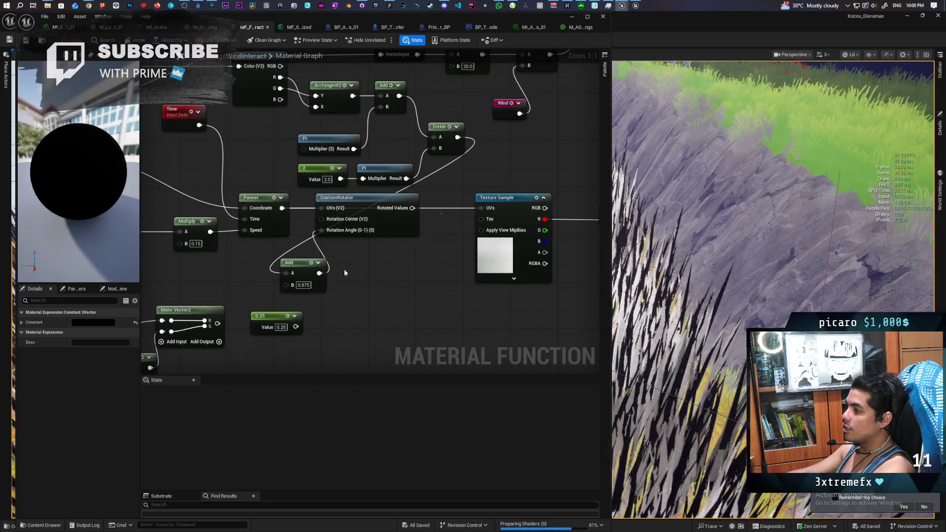
pyautogui.moveTo(429, 190)
pyautogui.mouseDown()
pyautogui.moveTo(327, 277)
pyautogui.moveTo(481, 259)
pyautogui.moveTo(323, 240)
pyautogui.moveTo(251, 266)
pyautogui.mouseUp()
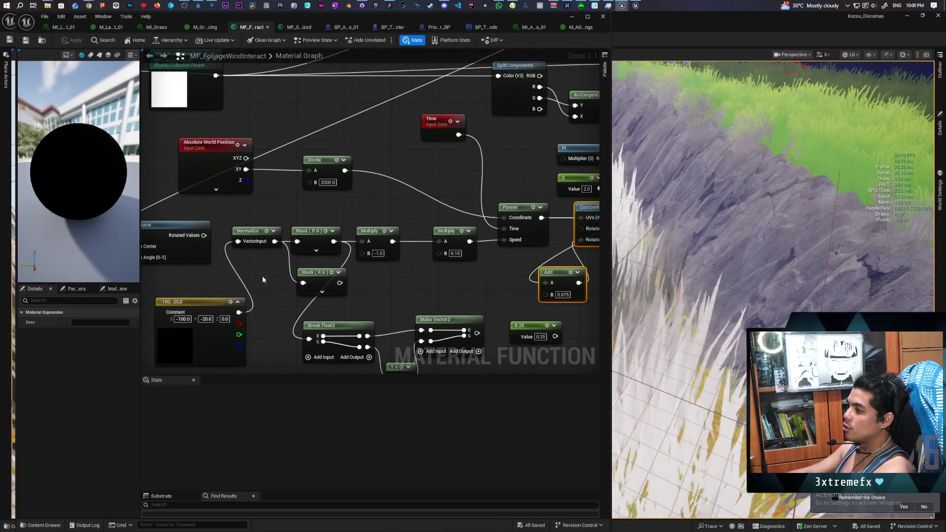
pyautogui.scroll(-3, 262, 278)
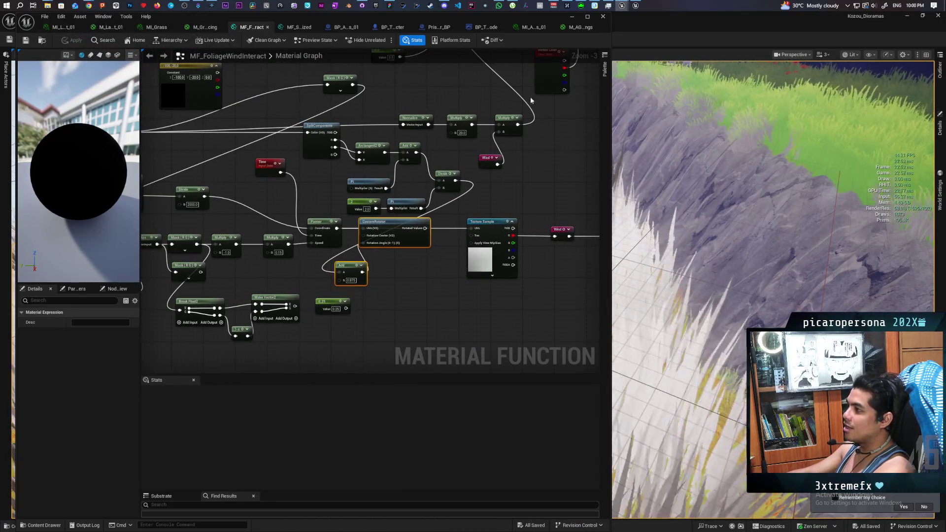
pyautogui.click(573, 17)
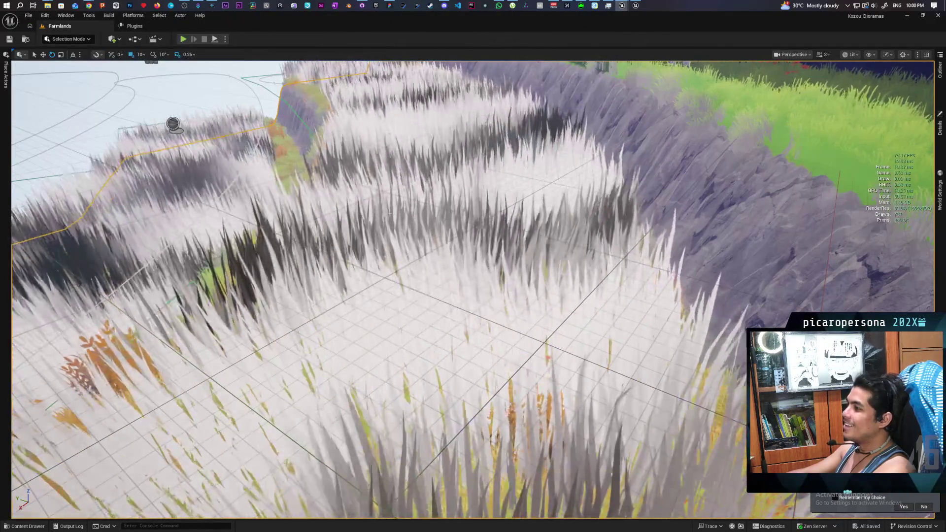
# Play from a landscape spot, walk the character forward and back, then stop.
pyautogui.scroll(-10, 389, 213)
pyautogui.rightClick(659, 260)
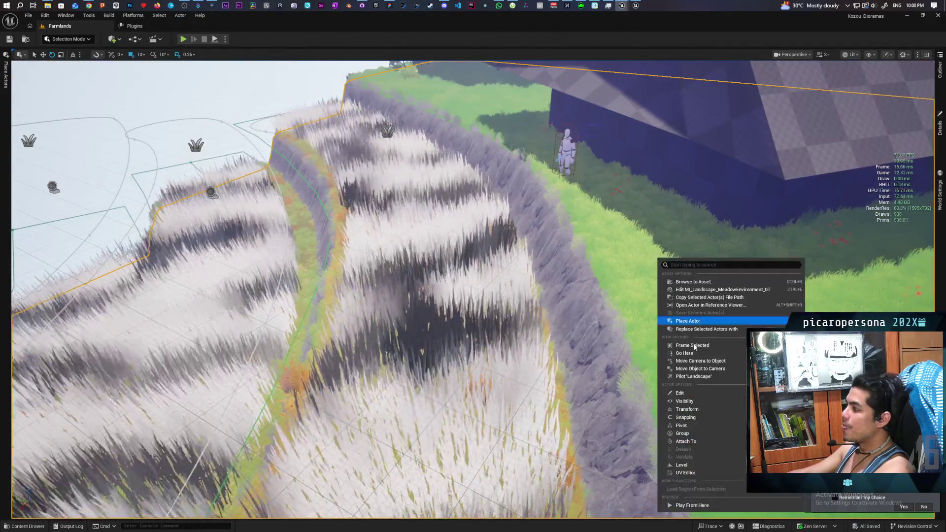
pyautogui.click(691, 505)
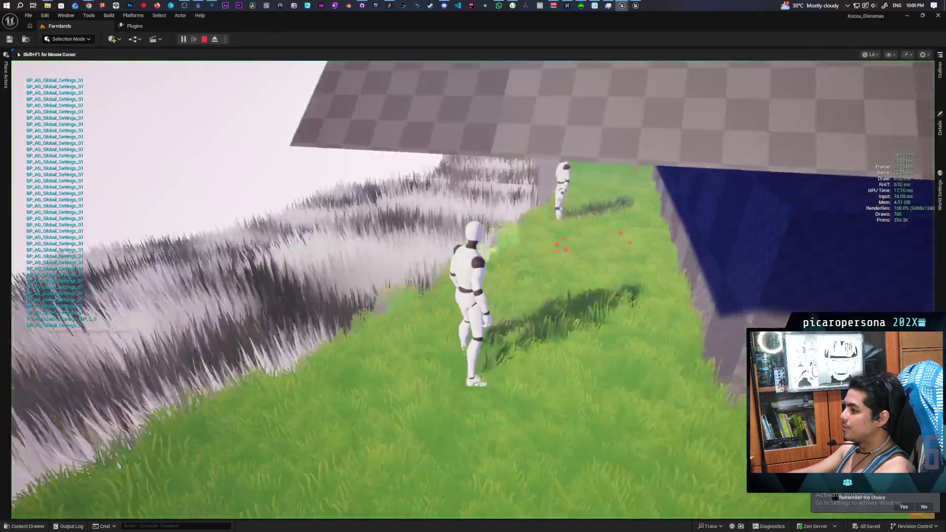
pyautogui.press('w')
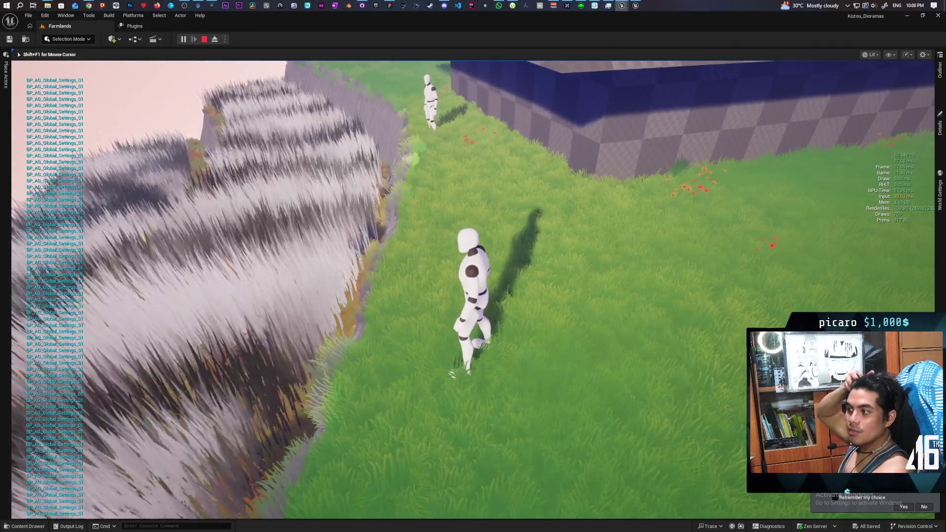
pyautogui.press('s')
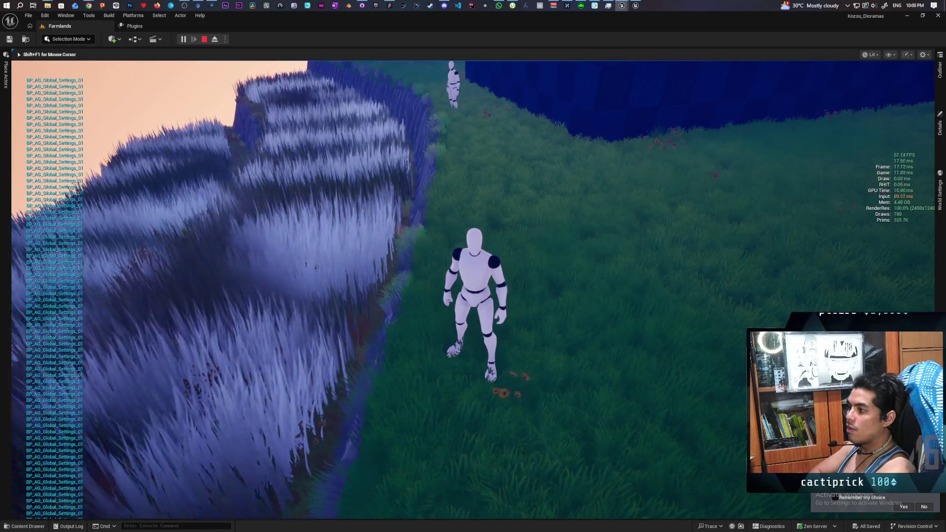
pyautogui.press('Escape')
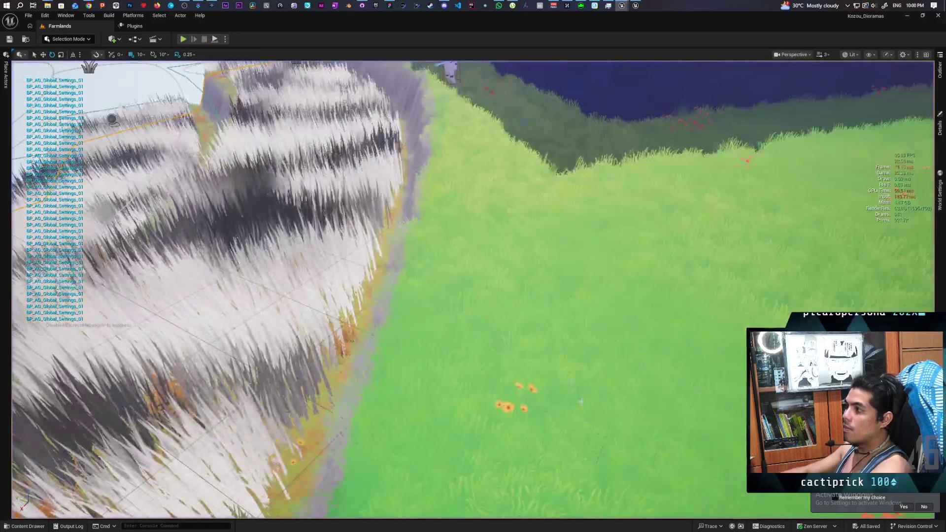
# Return to MF_FoliageWindInteract and wire CustomRotator's Rotated Values into the Texture Sample UVs.
pyautogui.click(89, 6)
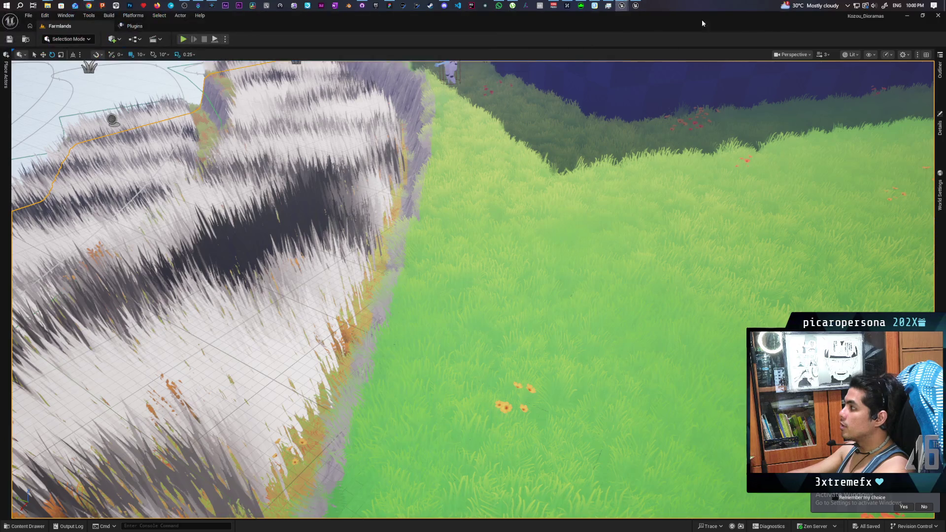
pyautogui.click(622, 6)
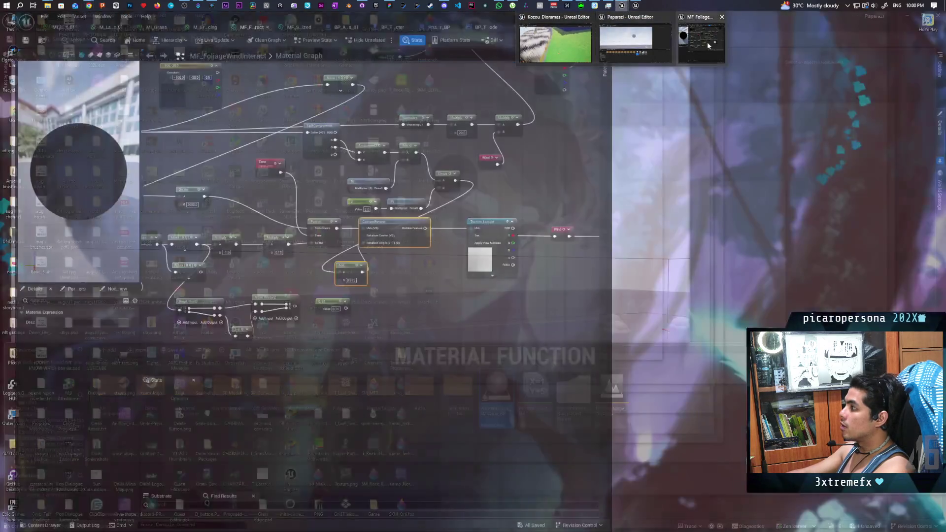
pyautogui.click(707, 43)
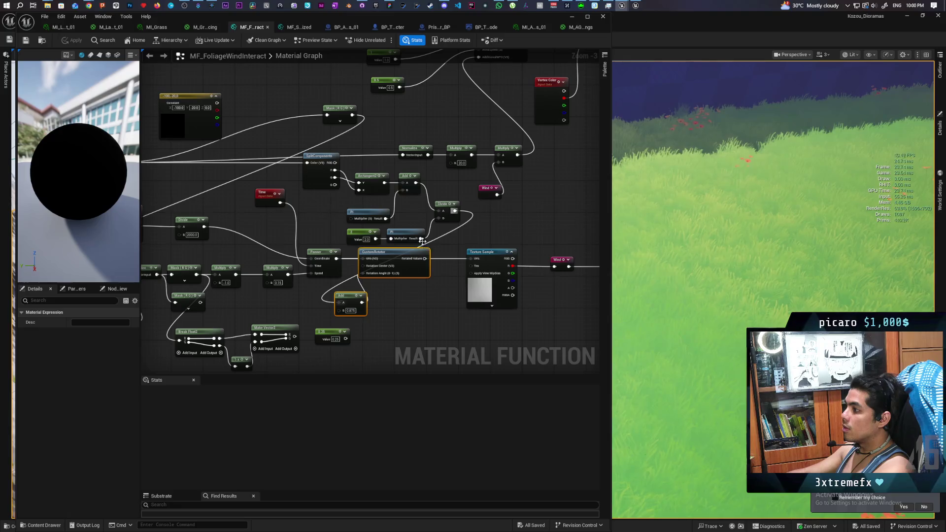
pyautogui.moveTo(406, 296)
pyautogui.mouseDown()
pyautogui.moveTo(552, 291)
pyautogui.moveTo(493, 277)
pyautogui.moveTo(494, 259)
pyautogui.mouseUp()
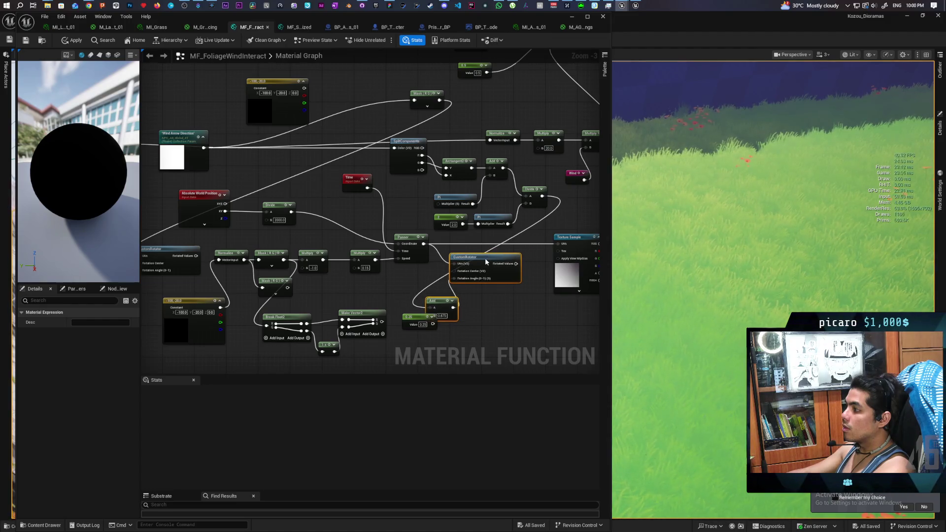
pyautogui.scroll(2, 521, 266)
pyautogui.moveTo(522, 255); pyautogui.dragTo(569, 235)
pyautogui.moveTo(485, 248); pyautogui.dragTo(495, 228)
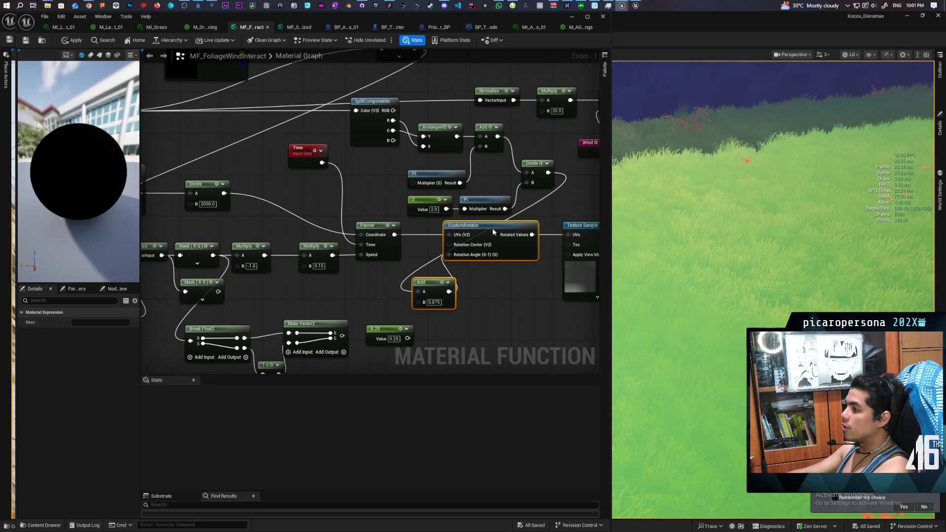
pyautogui.scroll(-1, 491, 305)
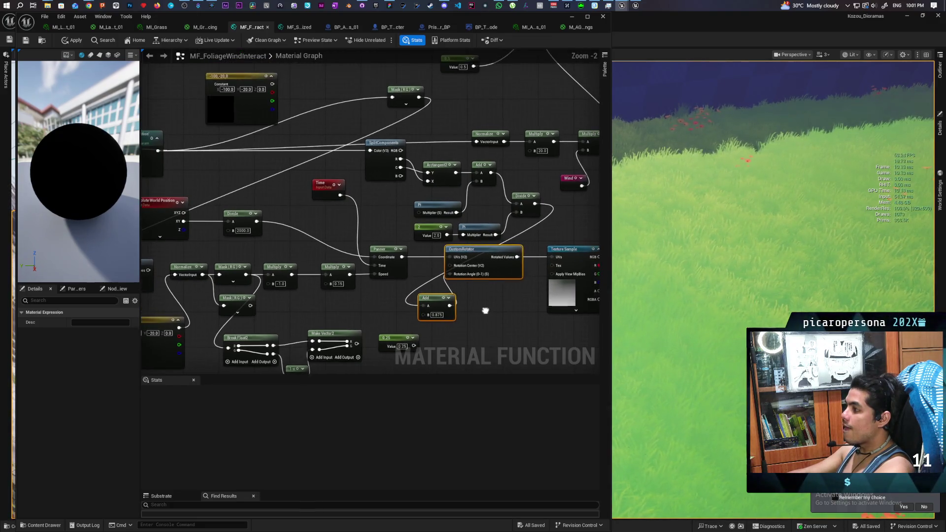
pyautogui.moveTo(489, 291)
pyautogui.mouseDown()
pyautogui.moveTo(526, 281)
pyautogui.moveTo(497, 277)
pyautogui.mouseUp()
# Apply the material function change, then return to the level's grass context menu.
pyautogui.click(71, 40)
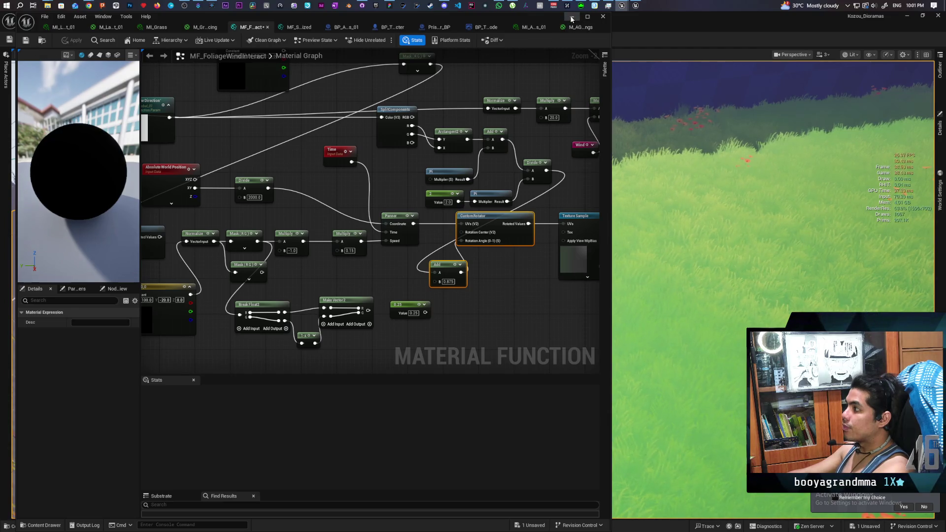
pyautogui.click(572, 16)
pyautogui.rightClick(525, 279)
# Play from the chosen spot on the grass, walk around, then stop with Esc.
pyautogui.click(556, 524)
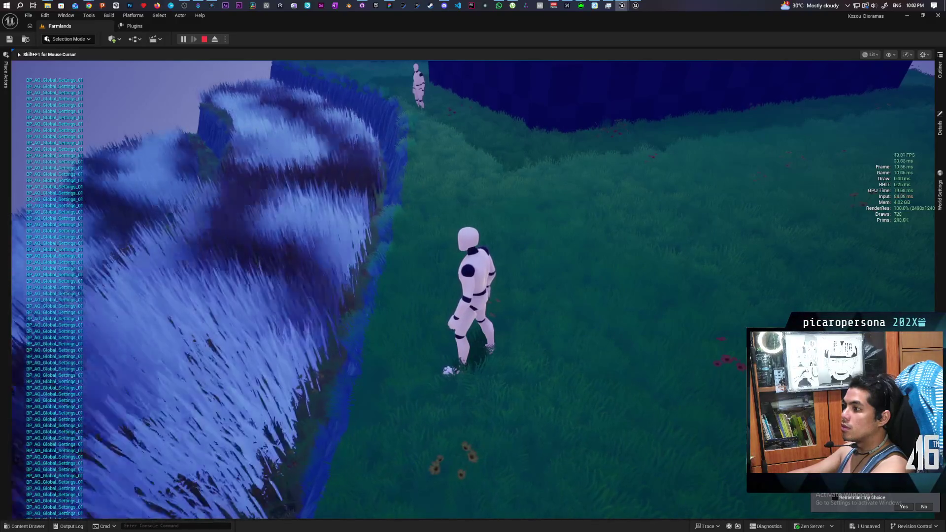
pyautogui.press('Escape')
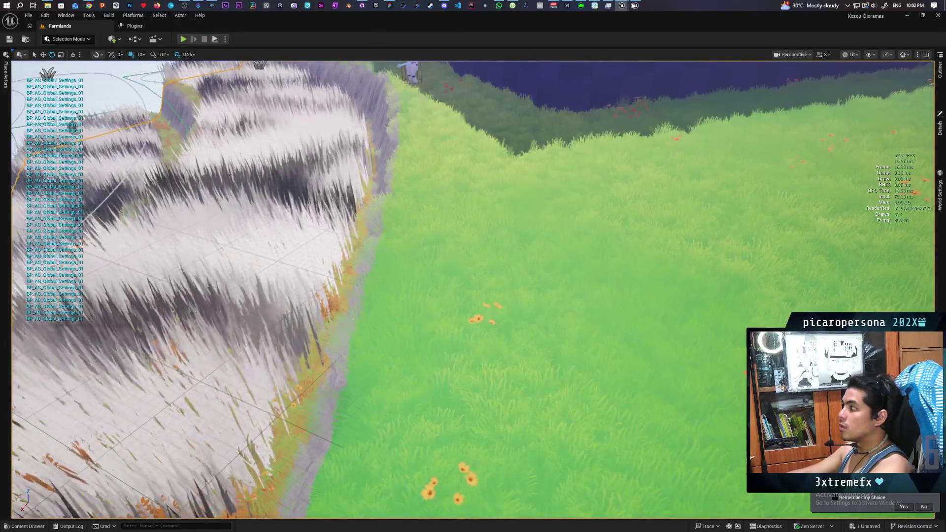
# Add a 0,0 Constant2Vector and wire it into CustomRotator's Rotation Center.
pyautogui.moveTo(621, 6)
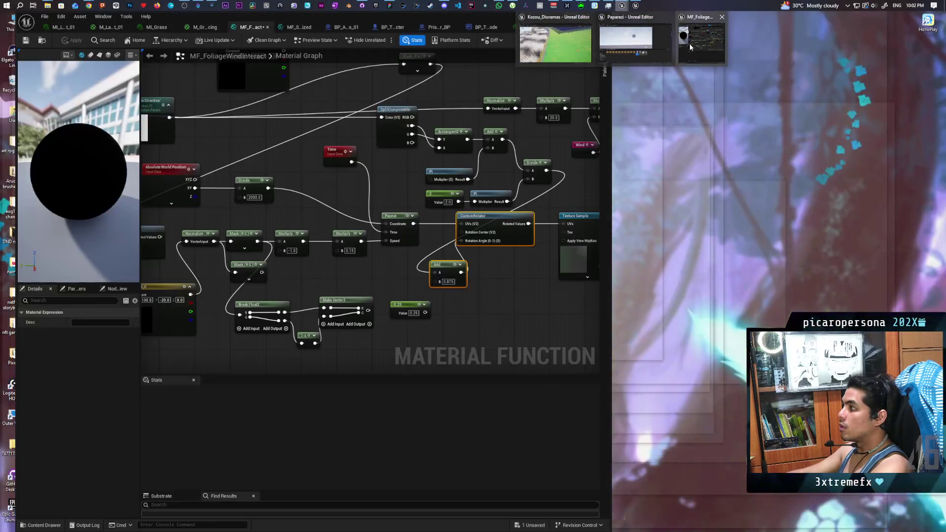
pyautogui.click(689, 43)
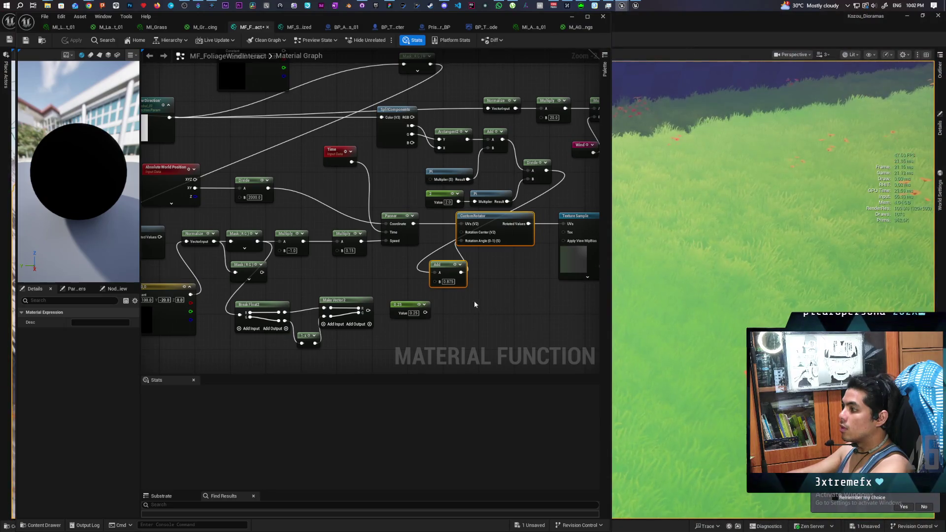
pyautogui.scroll(2, 471, 246)
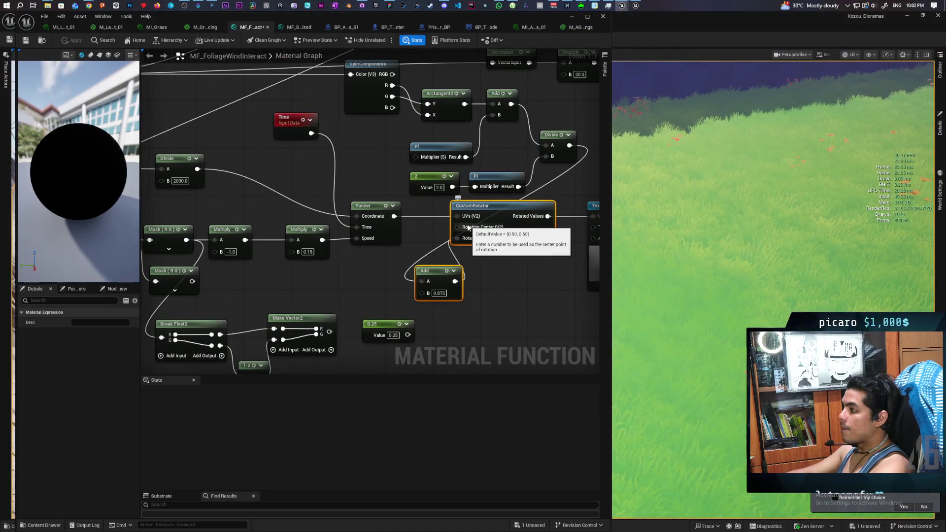
pyautogui.click(487, 289)
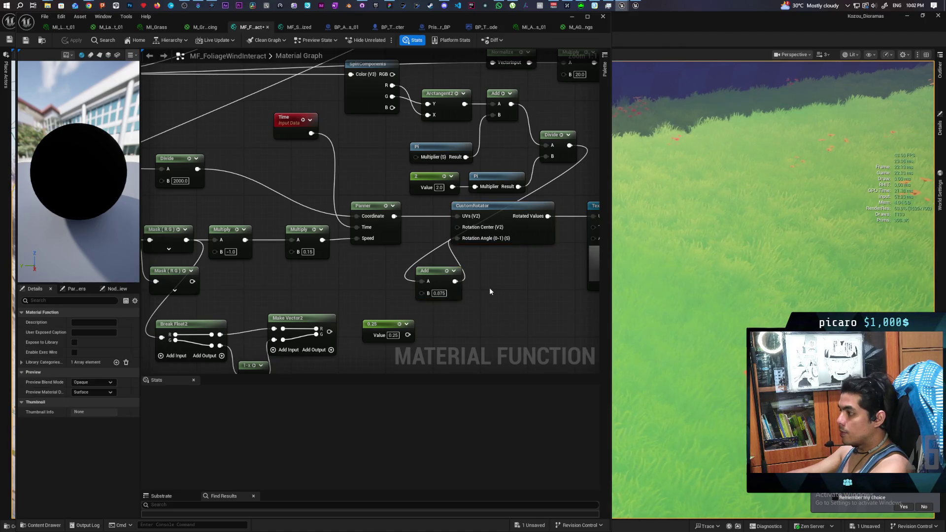
pyautogui.click(492, 290)
pyautogui.moveTo(526, 306); pyautogui.dragTo(459, 227)
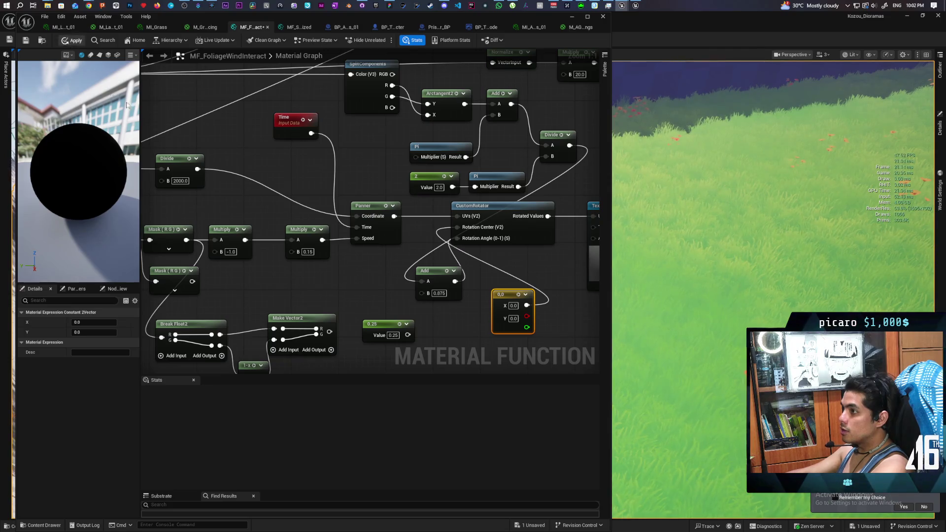
pyautogui.scroll(-2, 380, 184)
pyautogui.moveTo(379, 183)
pyautogui.mouseDown()
pyautogui.moveTo(464, 184)
pyautogui.moveTo(432, 174)
pyautogui.moveTo(300, 200)
pyautogui.moveTo(359, 213)
pyautogui.moveTo(357, 224)
pyautogui.moveTo(298, 182)
pyautogui.mouseUp()
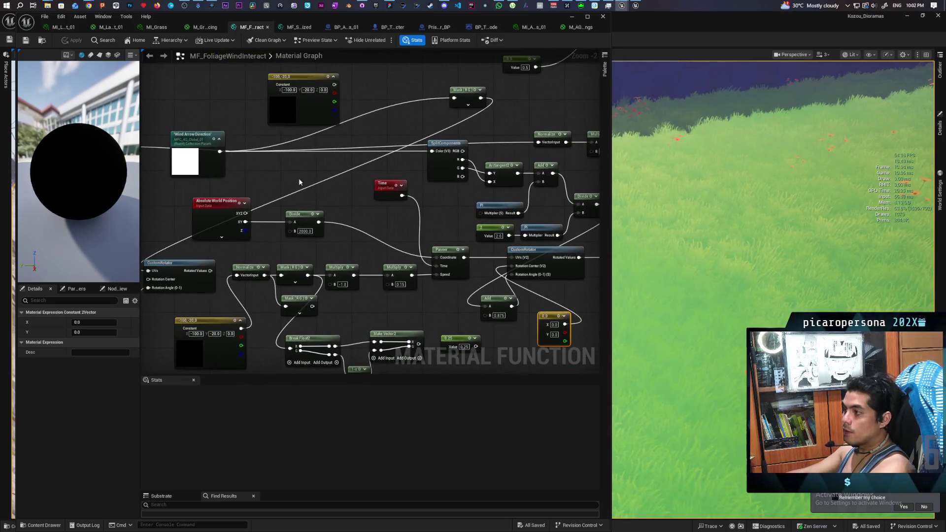
# Review the Wind Arrow Direction, Constant, CustomRotator and Texture Sample nodes in the graph.
pyautogui.click(225, 164)
pyautogui.scroll(2, 338, 186)
pyautogui.moveTo(439, 226); pyautogui.dragTo(515, 209)
pyautogui.moveTo(296, 241); pyautogui.dragTo(33, 263)
pyautogui.click(323, 247)
pyautogui.moveTo(323, 244)
pyautogui.mouseDown()
pyautogui.moveTo(365, 231)
pyautogui.moveTo(445, 287)
pyautogui.moveTo(405, 279)
pyautogui.mouseUp()
pyautogui.click(371, 258)
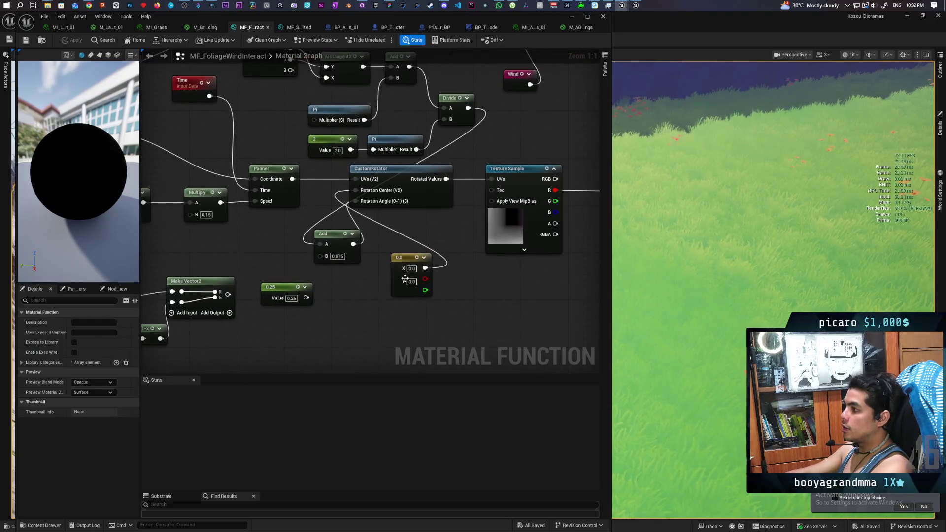
pyautogui.moveTo(467, 172)
pyautogui.mouseDown()
pyautogui.moveTo(380, 266)
pyautogui.moveTo(330, 209)
pyautogui.moveTo(486, 177)
pyautogui.moveTo(302, 222)
pyautogui.mouseUp()
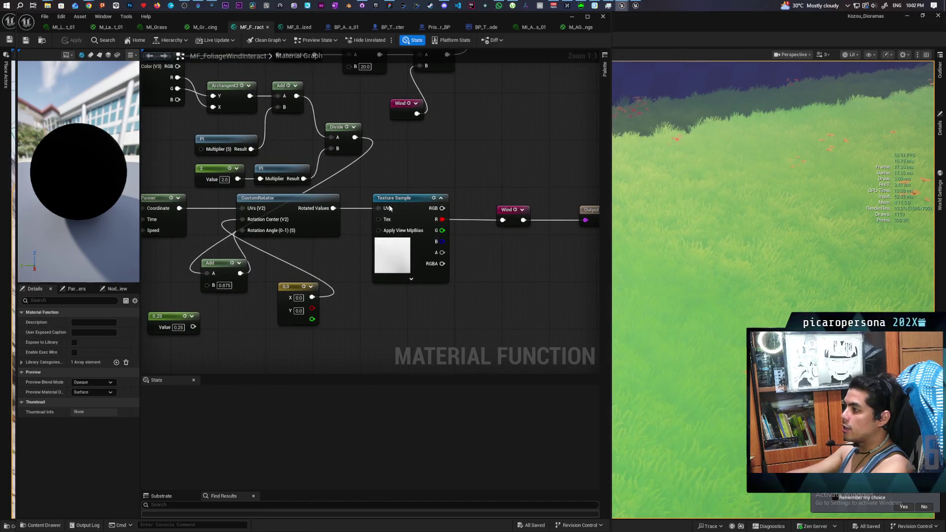
pyautogui.click(400, 275)
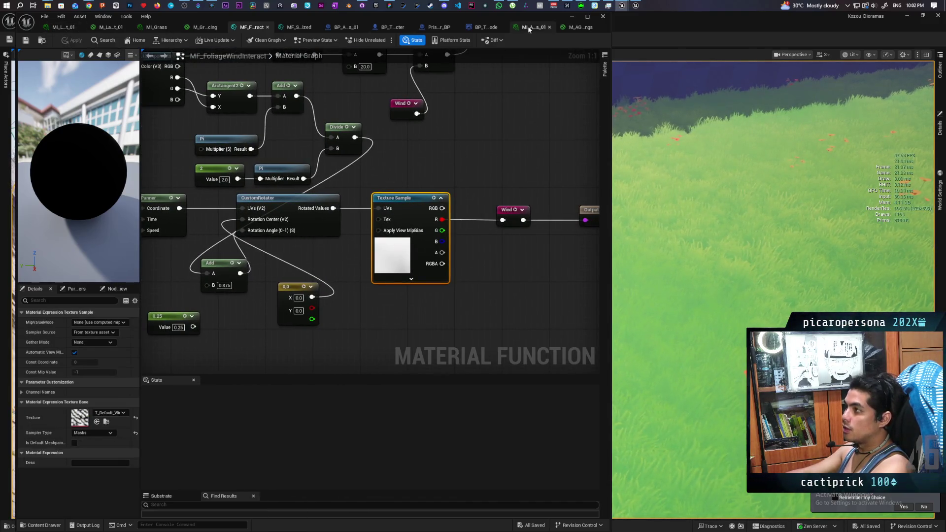
# Minimize the material editor and start a play session with Alt+P.
pyautogui.click(571, 16)
pyautogui.rightClick(503, 298)
pyautogui.press('Escape')
pyautogui.hotkey('alt', 'p')
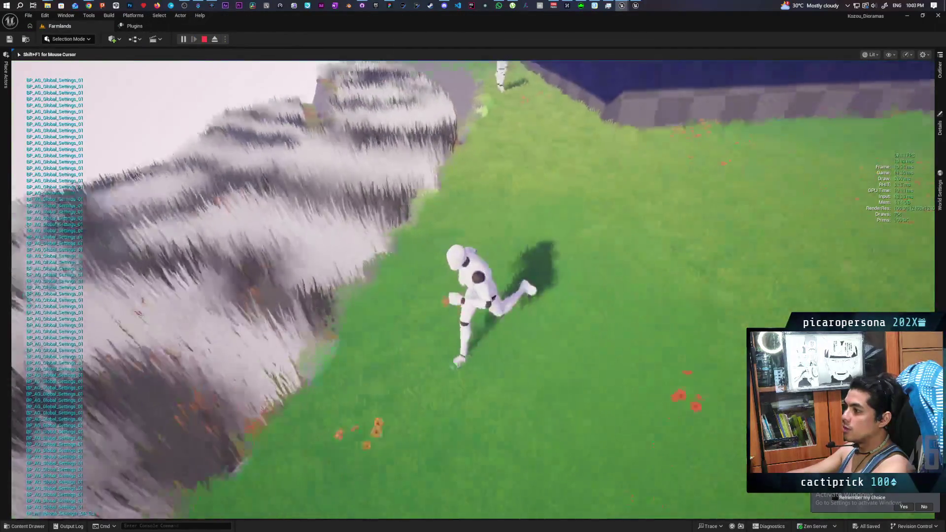
# Walk the character along the cliff edge and grassy ledge to the tree, then stop.
pyautogui.press('s')
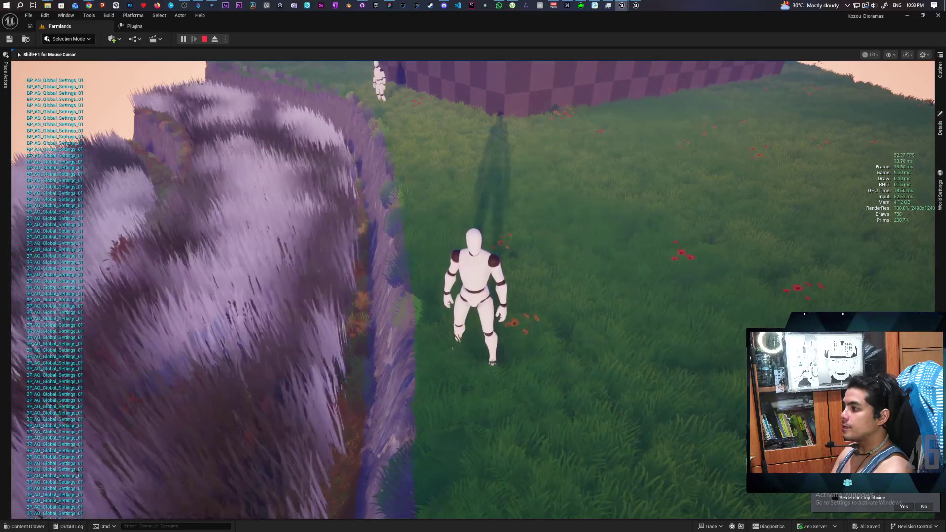
pyautogui.press('s')
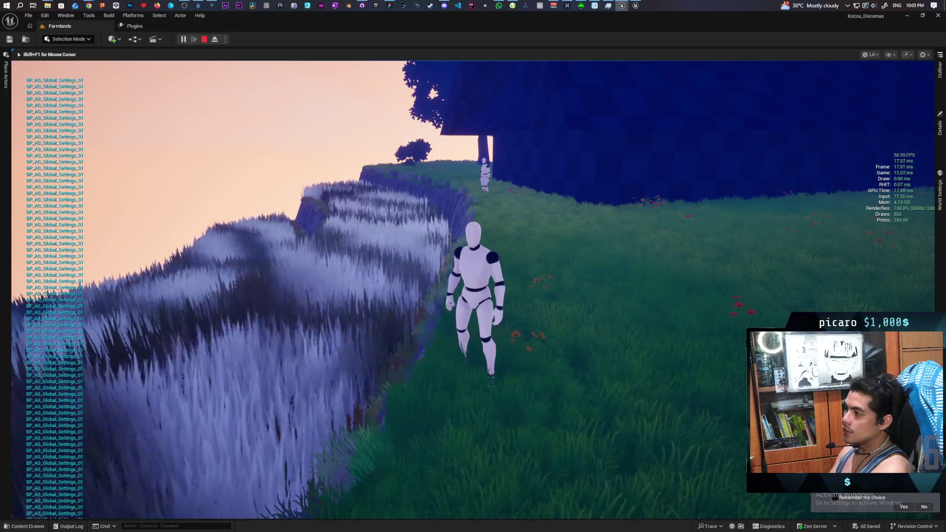
pyautogui.press('s')
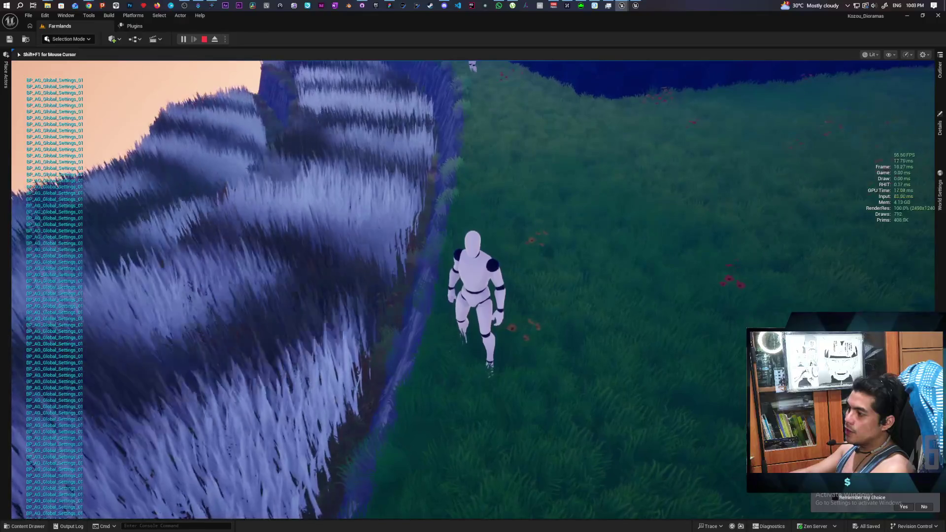
pyautogui.press('s')
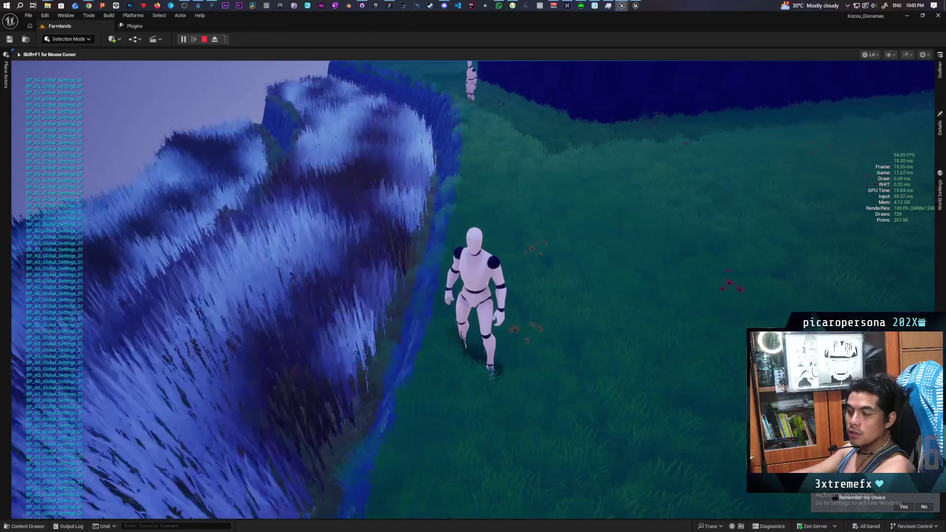
pyautogui.press('w')
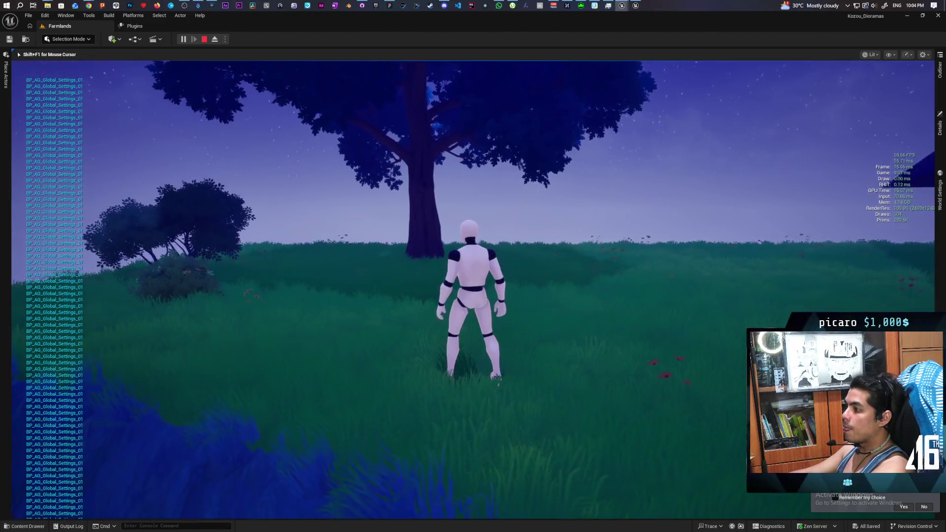
pyautogui.press('Escape')
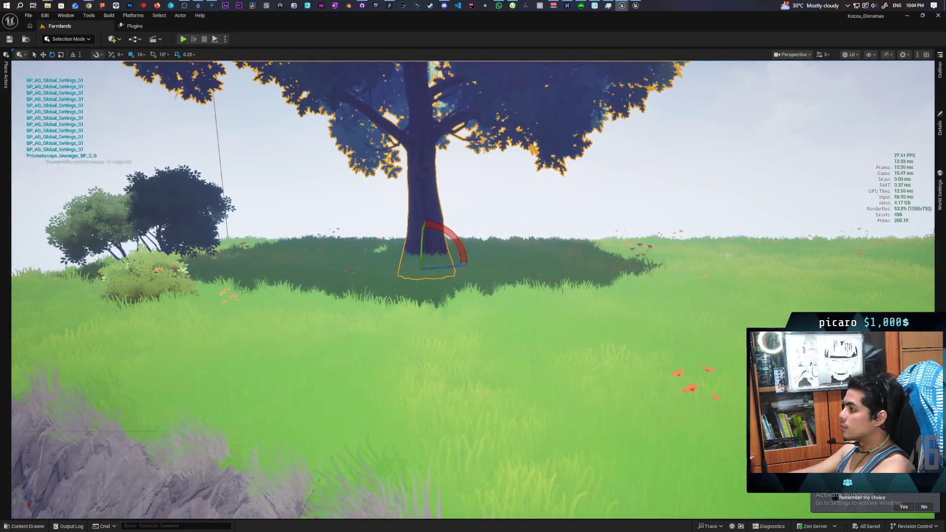
# Open the oak tree's M_Tree_Leaf material instance and move its floating window aside.
pyautogui.click(939, 126)
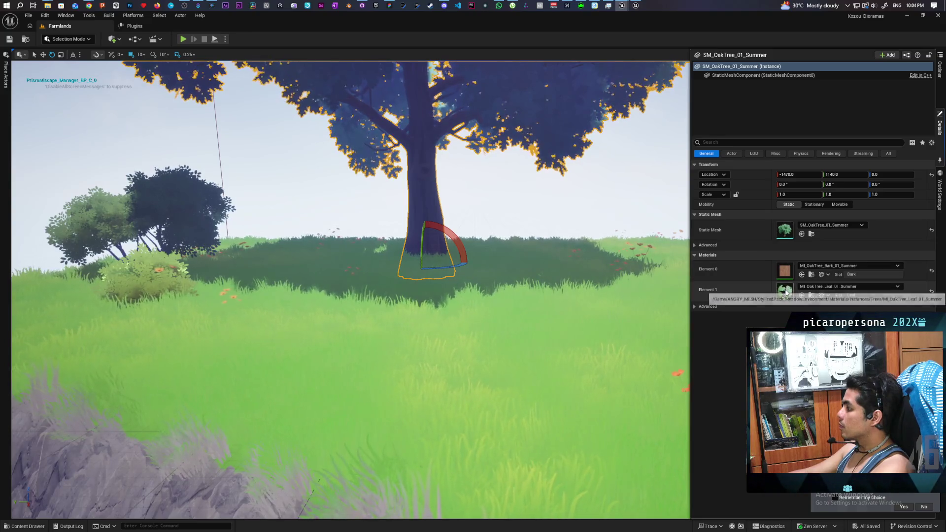
pyautogui.doubleClick(785, 291)
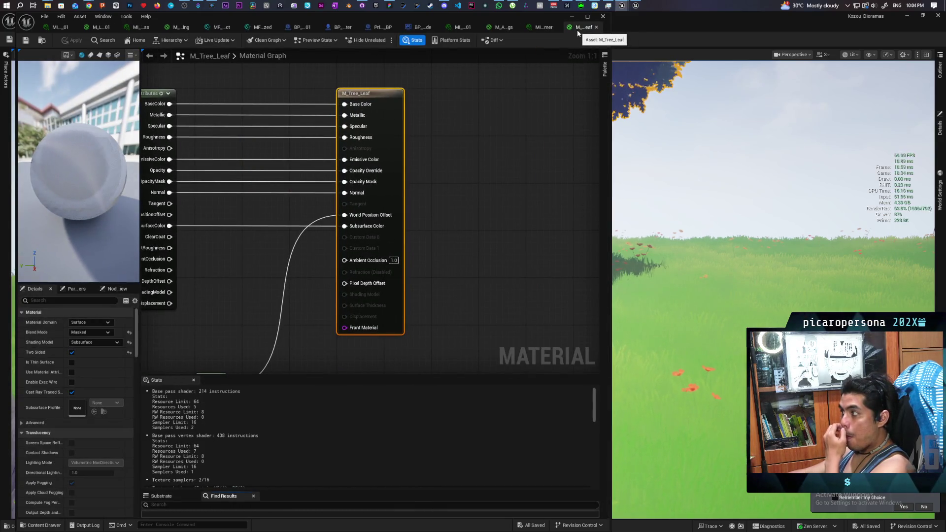
pyautogui.moveTo(579, 29); pyautogui.dragTo(657, 126)
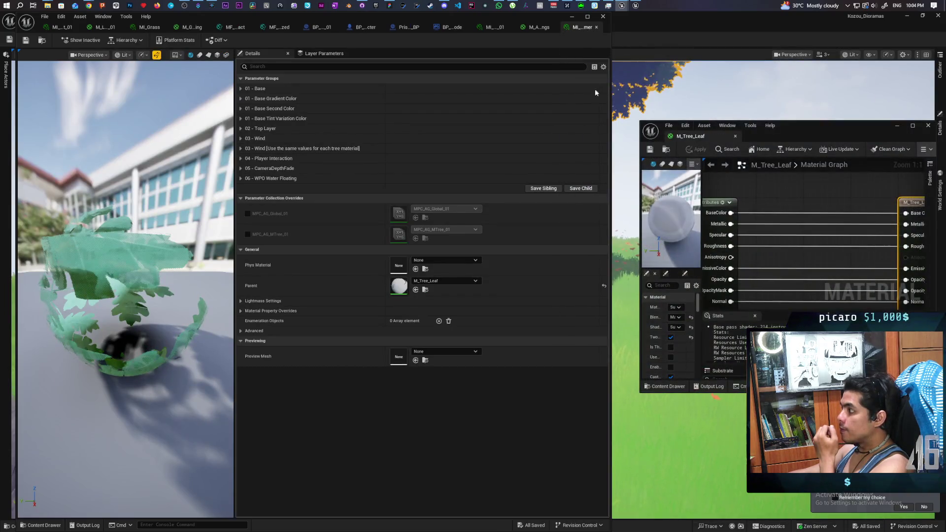
pyautogui.click(570, 18)
pyautogui.moveTo(799, 126); pyautogui.dragTo(398, 161)
# Open the oak tree's bark material instance and its parent M_Tree_Bark.
pyautogui.click(941, 129)
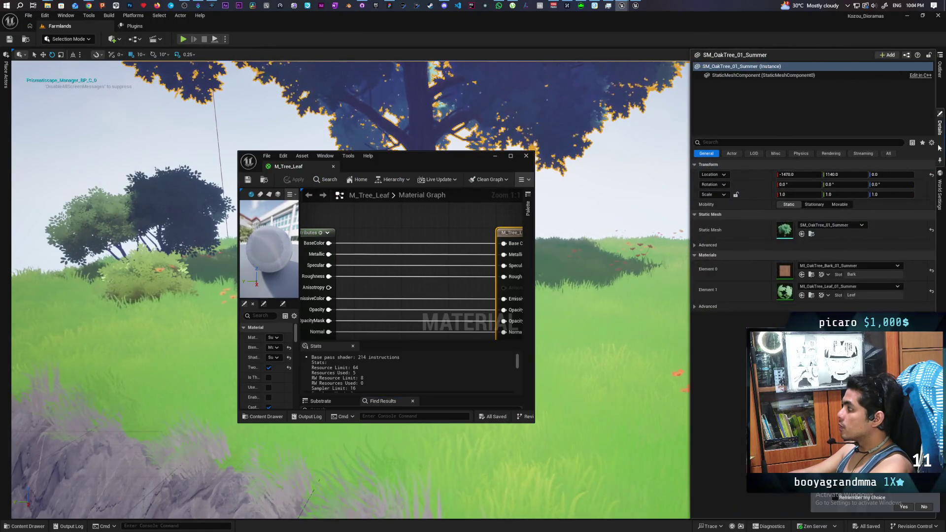
pyautogui.doubleClick(790, 275)
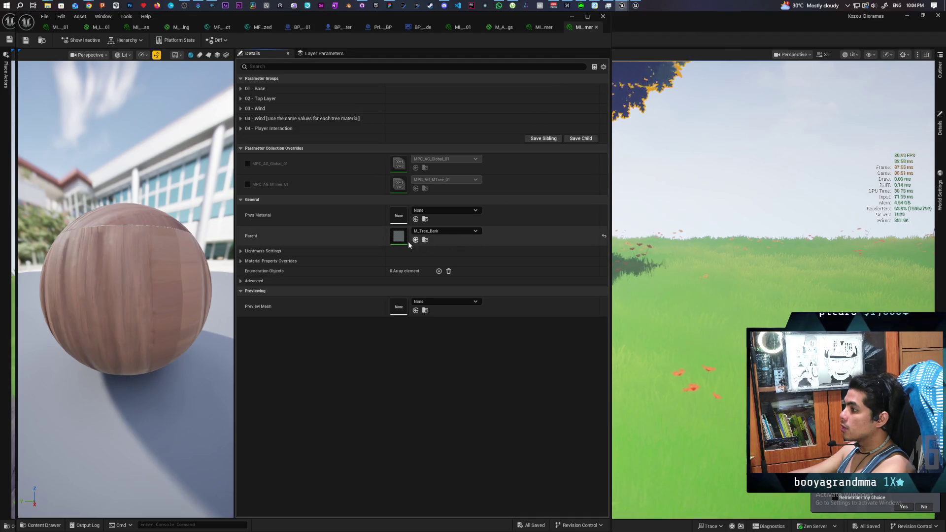
pyautogui.doubleClick(484, 246)
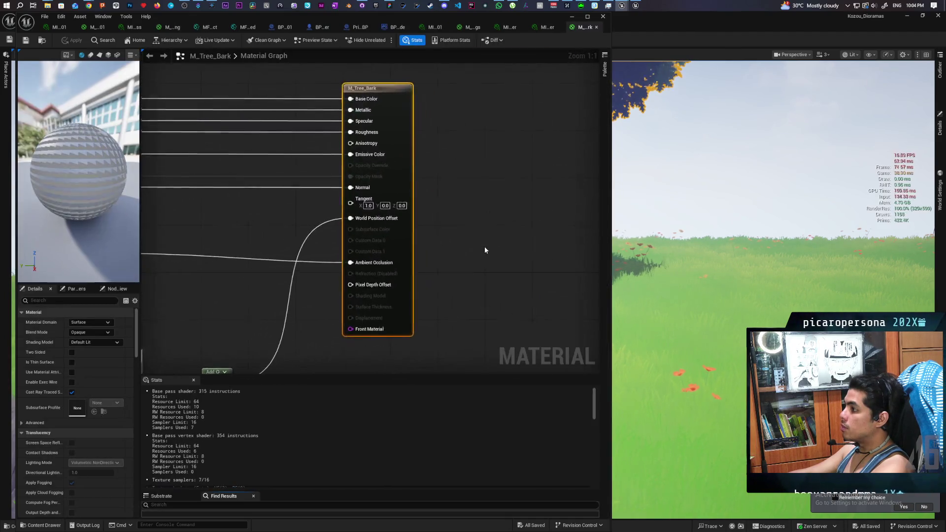
pyautogui.moveTo(577, 28)
pyautogui.mouseDown()
pyautogui.moveTo(704, 116)
pyautogui.moveTo(374, 166)
pyautogui.mouseUp()
pyautogui.scroll(-4, 359, 219)
pyautogui.moveTo(354, 224); pyautogui.dragTo(391, 231)
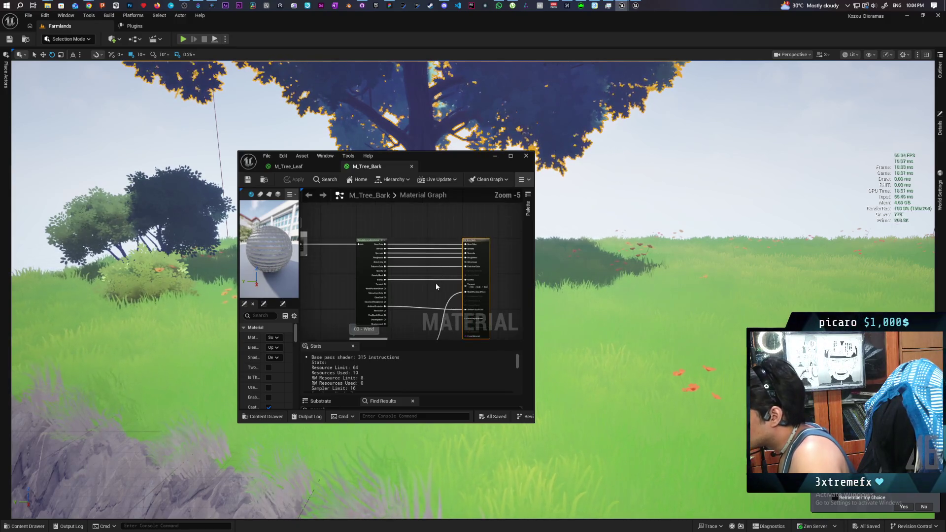
pyautogui.scroll(1, 429, 275)
pyautogui.moveTo(428, 276)
pyautogui.mouseDown()
pyautogui.moveTo(404, 315)
pyautogui.moveTo(379, 310)
pyautogui.moveTo(345, 279)
pyautogui.moveTo(354, 227)
pyautogui.moveTo(471, 278)
pyautogui.moveTo(357, 251)
pyautogui.moveTo(382, 262)
pyautogui.moveTo(375, 290)
pyautogui.moveTo(350, 265)
pyautogui.mouseUp()
pyautogui.scroll(-2, 355, 228)
pyautogui.scroll(1, 369, 279)
pyautogui.scroll(-1, 449, 260)
pyautogui.scroll(2, 448, 264)
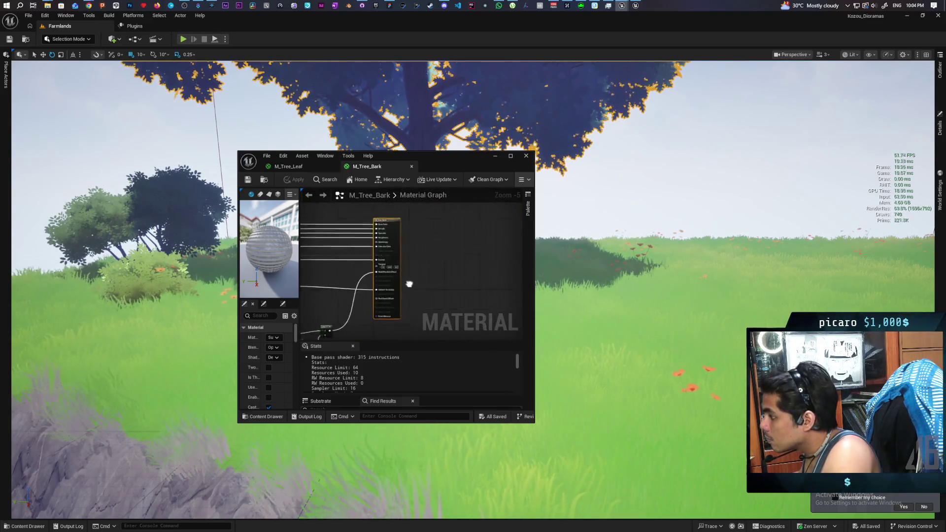
pyautogui.moveTo(383, 277)
pyautogui.mouseDown()
pyautogui.moveTo(466, 281)
pyautogui.moveTo(331, 297)
pyautogui.moveTo(326, 309)
pyautogui.mouseUp()
pyautogui.moveTo(437, 274)
pyautogui.mouseDown()
pyautogui.moveTo(403, 268)
pyautogui.moveTo(494, 261)
pyautogui.moveTo(433, 270)
pyautogui.moveTo(462, 272)
pyautogui.moveTo(442, 272)
pyautogui.moveTo(454, 262)
pyautogui.moveTo(394, 251)
pyautogui.mouseUp()
pyautogui.rightClick(394, 254)
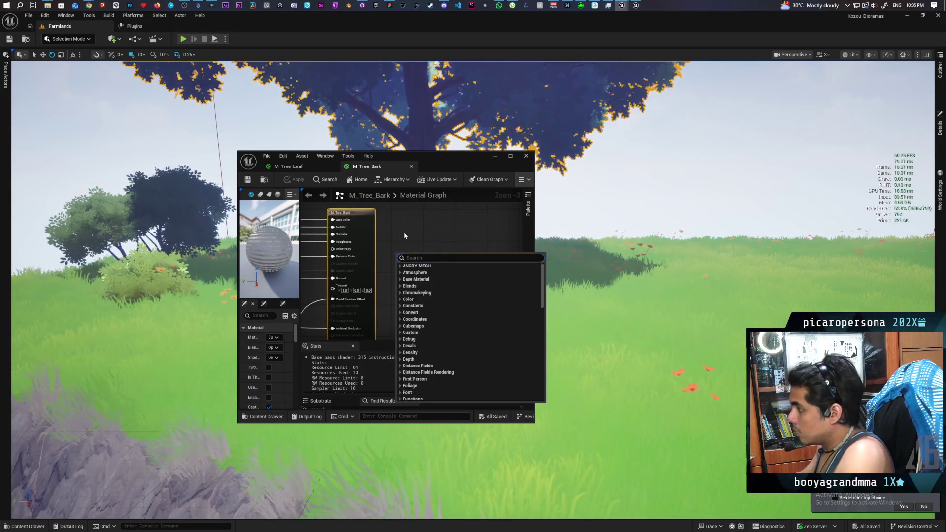
# Add a MakeMaterialAttributes node to the M_Tree_Bark graph by searching 'make'.
pyautogui.click(400, 266)
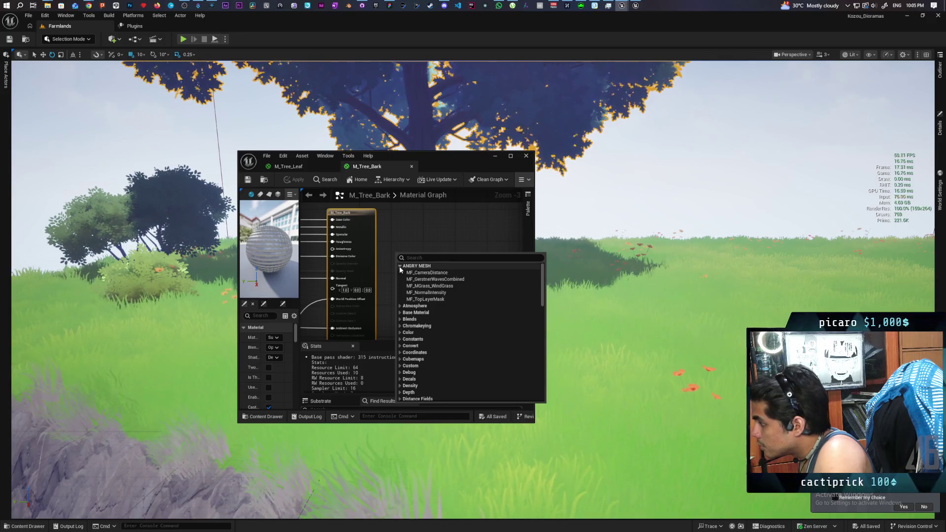
pyautogui.click(401, 235)
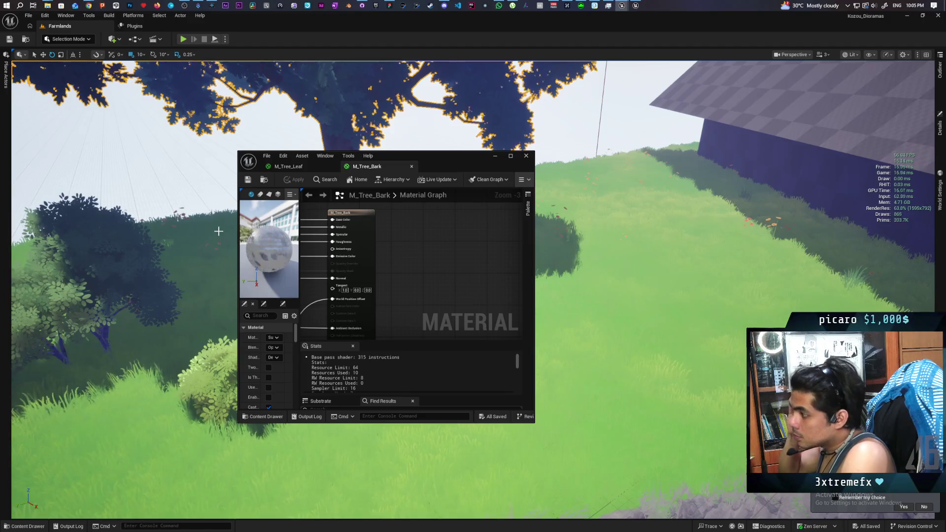
pyautogui.rightClick(405, 241)
pyautogui.write('make')
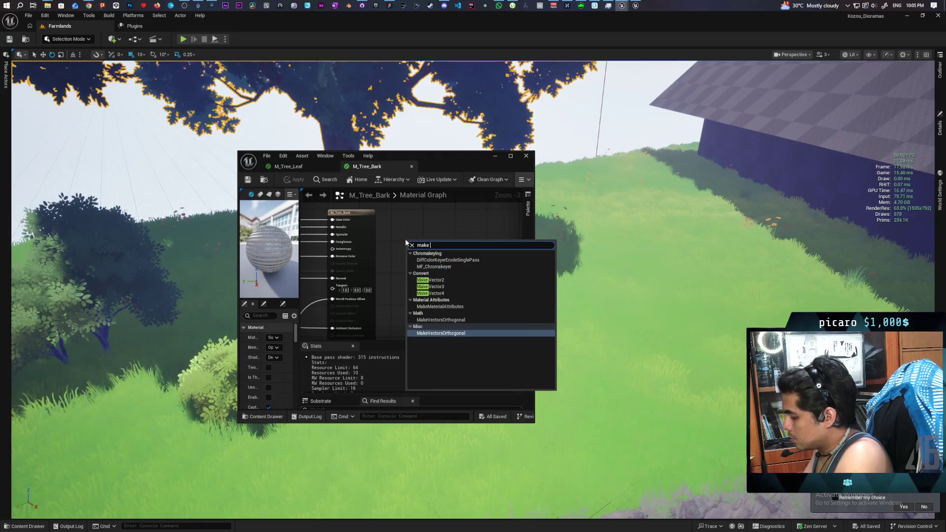
pyautogui.press('Up')
pyautogui.press('Up')
pyautogui.press('Return')
pyautogui.moveTo(391, 235)
pyautogui.mouseDown()
pyautogui.moveTo(458, 250)
pyautogui.moveTo(438, 230)
pyautogui.mouseUp()
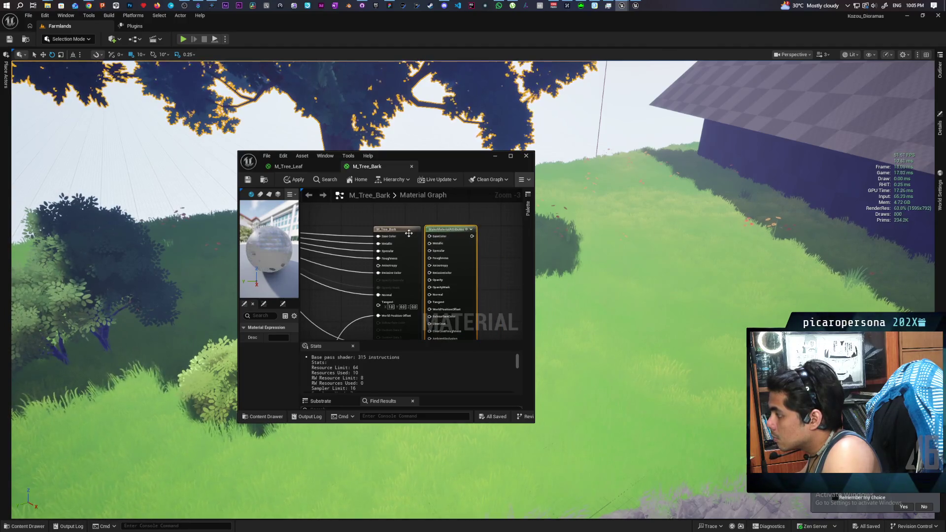
# Reroute Base Color, Specular, Roughness, Emissive and Normal into MakeMaterialAttributes, then place a Constant3Vector.
pyautogui.moveTo(379, 236); pyautogui.dragTo(433, 248)
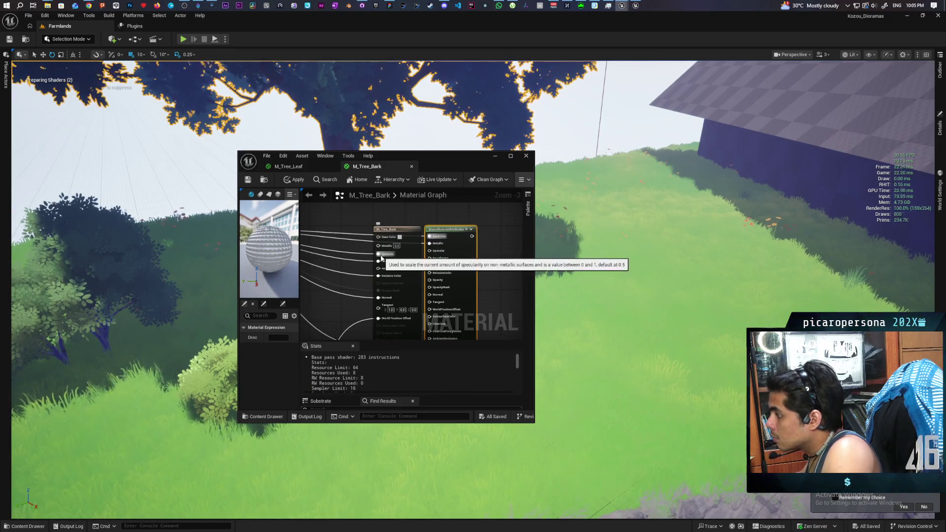
pyautogui.moveTo(378, 254); pyautogui.dragTo(434, 250)
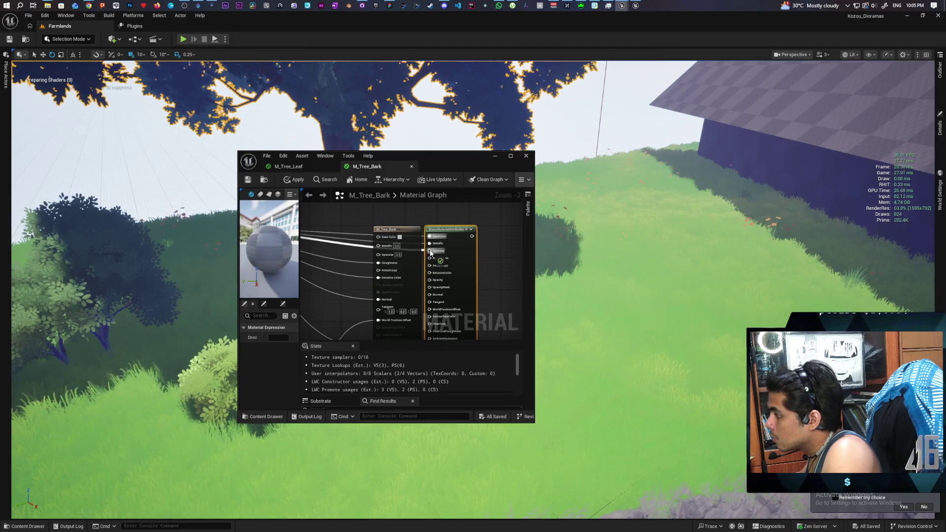
pyautogui.moveTo(378, 264); pyautogui.dragTo(431, 258)
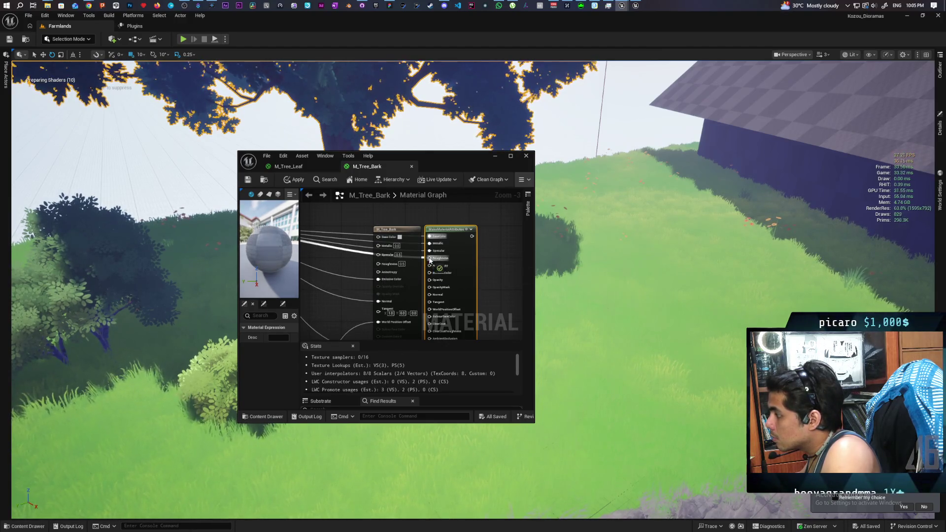
pyautogui.moveTo(383, 283); pyautogui.dragTo(429, 273)
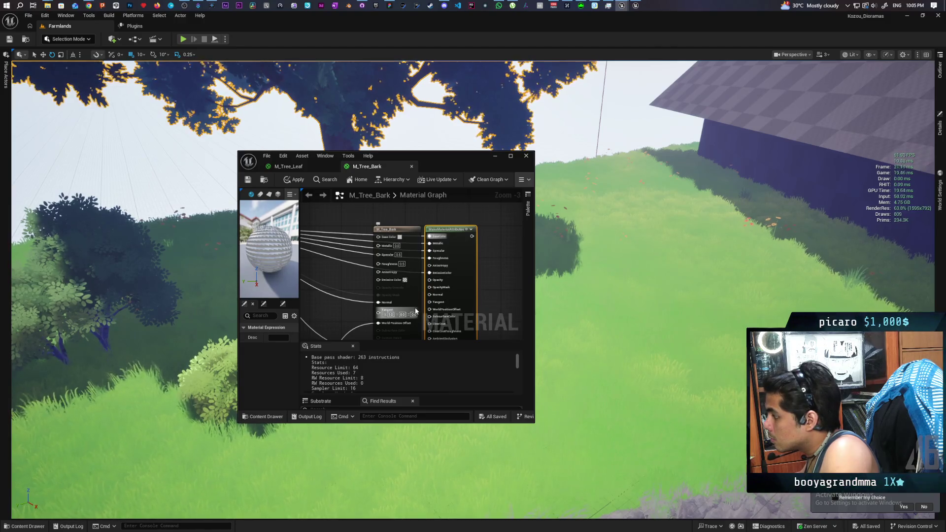
pyautogui.moveTo(427, 306)
pyautogui.mouseDown()
pyautogui.moveTo(463, 282)
pyautogui.moveTo(509, 294)
pyautogui.moveTo(330, 271)
pyautogui.moveTo(351, 276)
pyautogui.mouseUp()
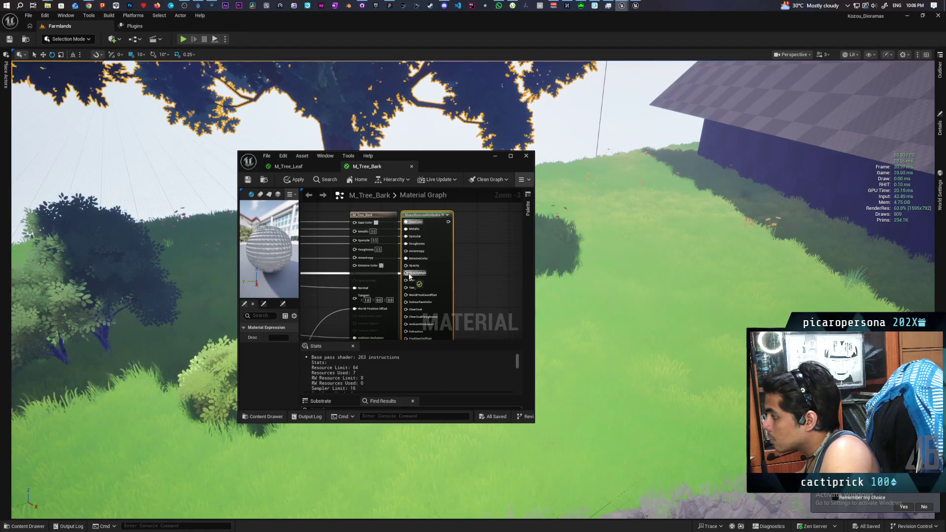
pyautogui.moveTo(353, 290); pyautogui.dragTo(411, 282)
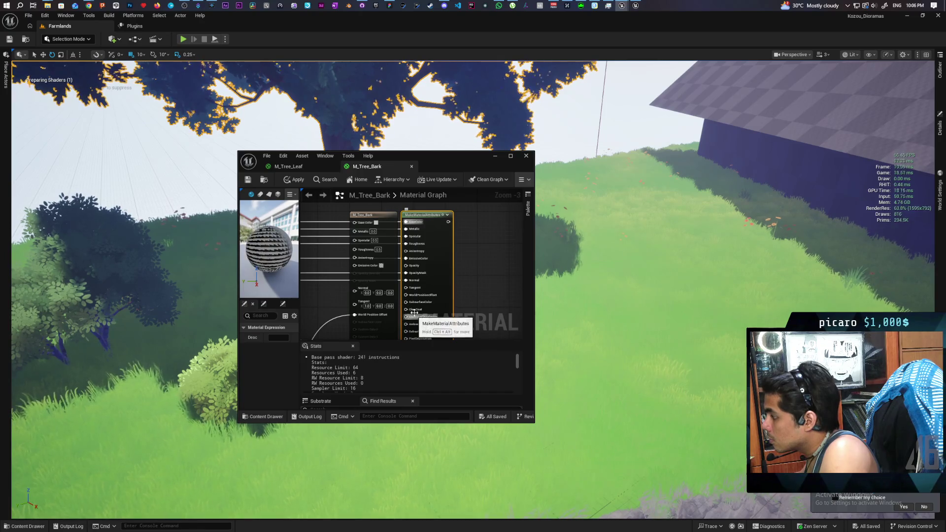
pyautogui.moveTo(441, 279); pyautogui.dragTo(482, 279)
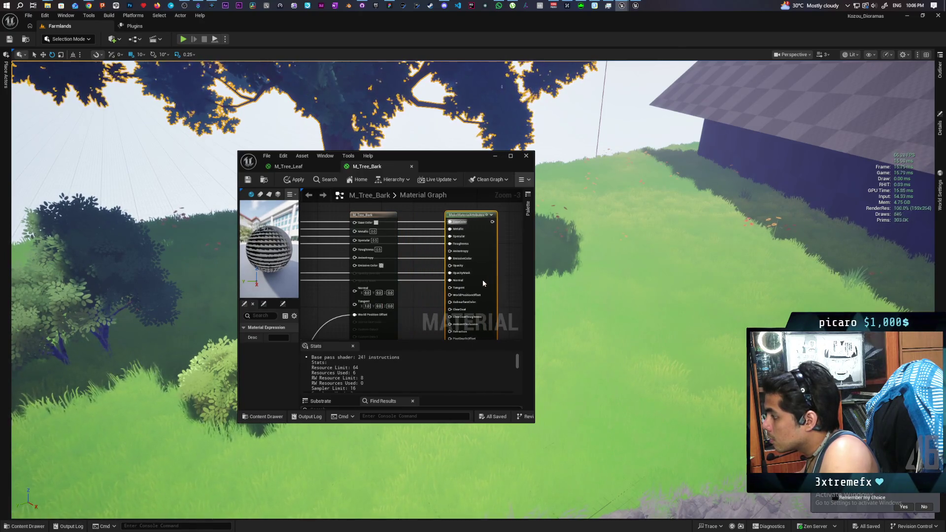
pyautogui.click(406, 289)
pyautogui.moveTo(420, 294); pyautogui.dragTo(405, 258)
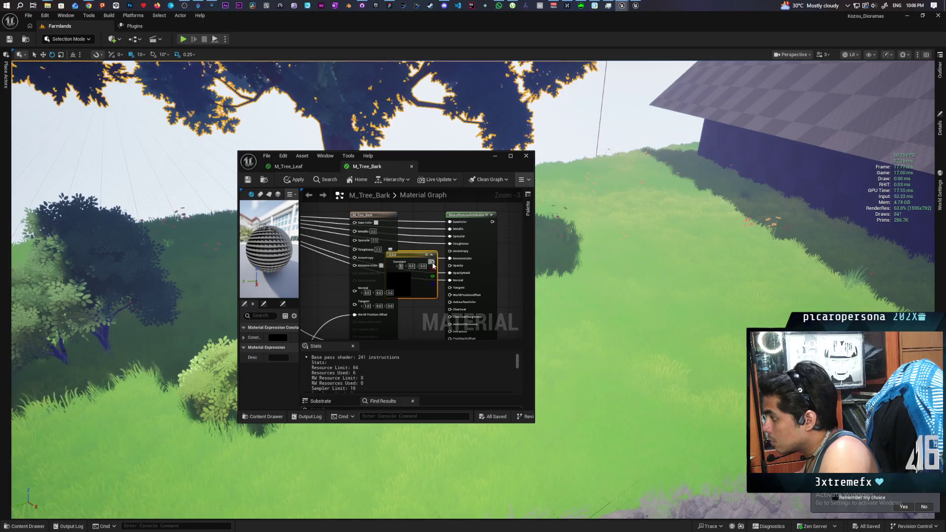
# Set the constant to red (X 1.0), wire it into Tangent, and move World Position Offset to MakeMaterialAttributes.
pyautogui.press('Return')
pyautogui.moveTo(433, 276); pyautogui.dragTo(450, 287)
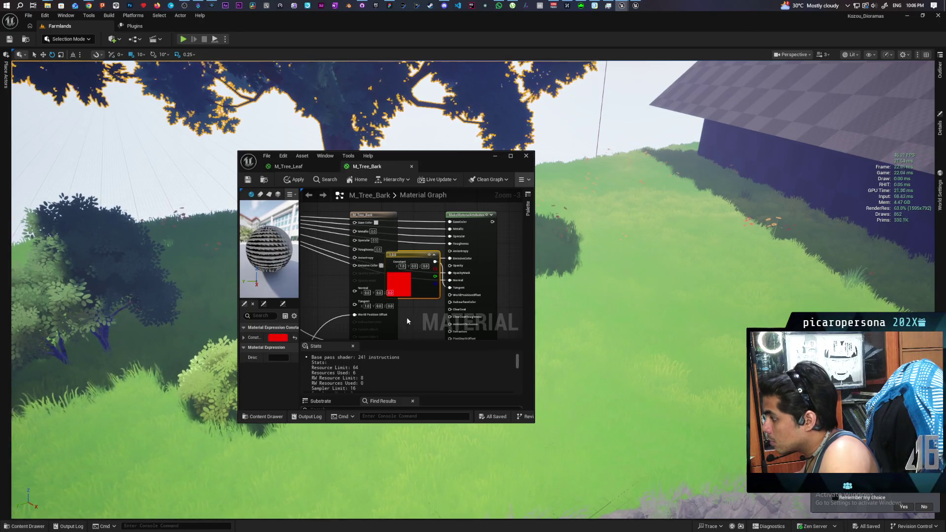
pyautogui.moveTo(354, 315); pyautogui.dragTo(453, 297)
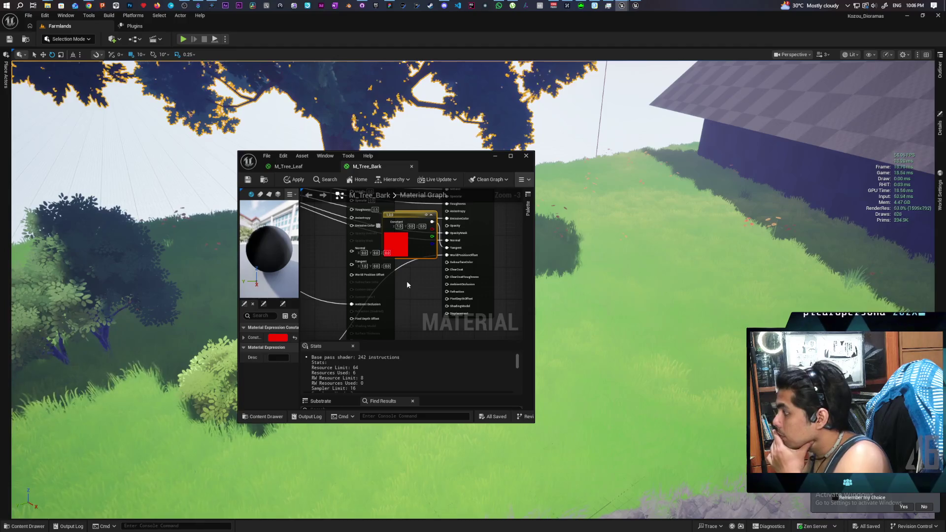
# Reconnect Ambient Occlusion to MakeMaterialAttributes and frame the whole node network.
pyautogui.moveTo(409, 298); pyautogui.dragTo(404, 273)
pyautogui.scroll(-1, 403, 286)
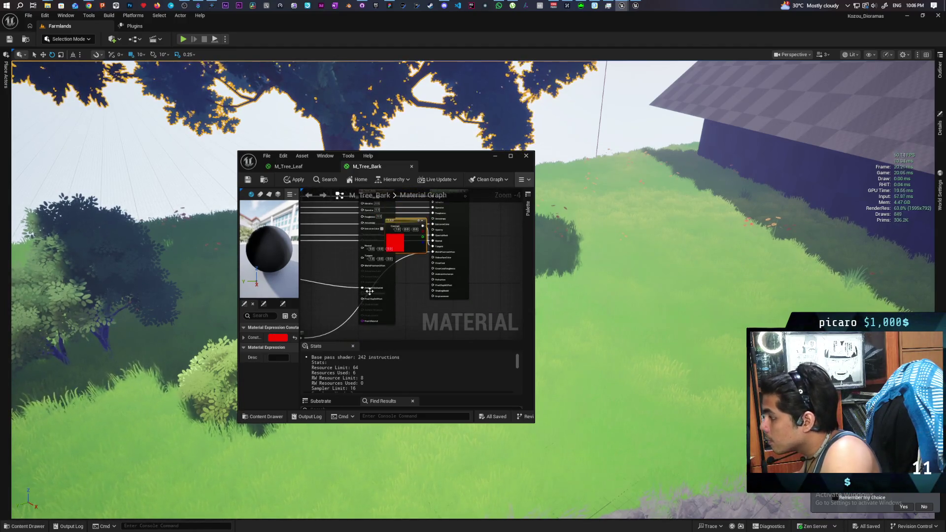
pyautogui.scroll(3, 369, 291)
pyautogui.moveTo(357, 288); pyautogui.dragTo(480, 265)
pyautogui.moveTo(443, 301); pyautogui.dragTo(440, 265)
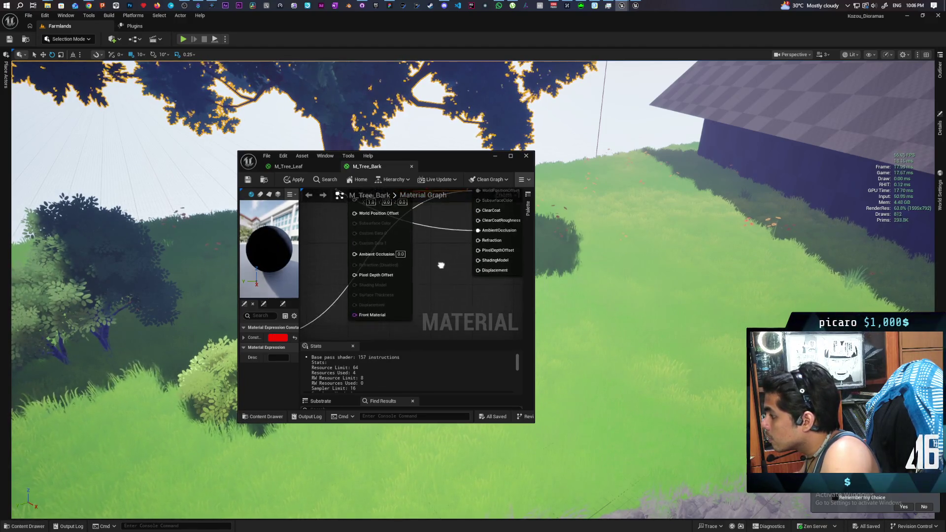
pyautogui.scroll(-3, 441, 265)
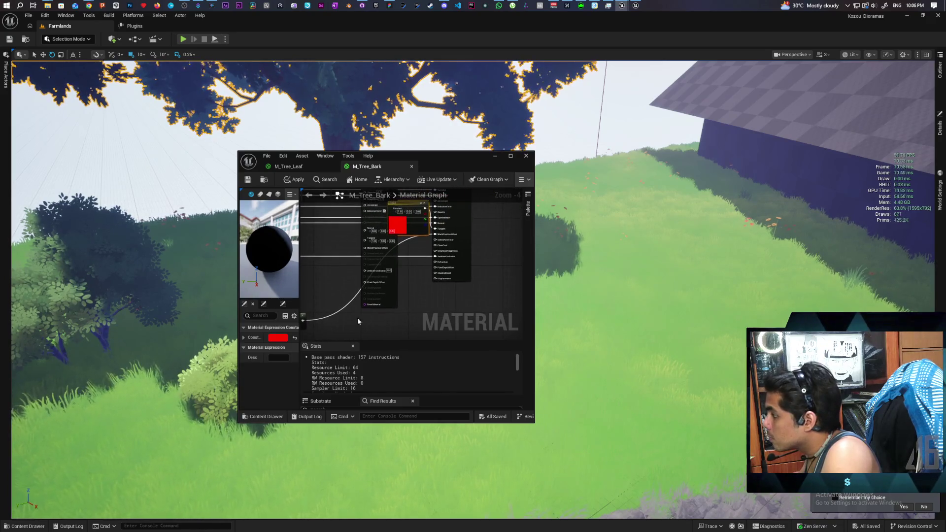
pyautogui.press('Home')
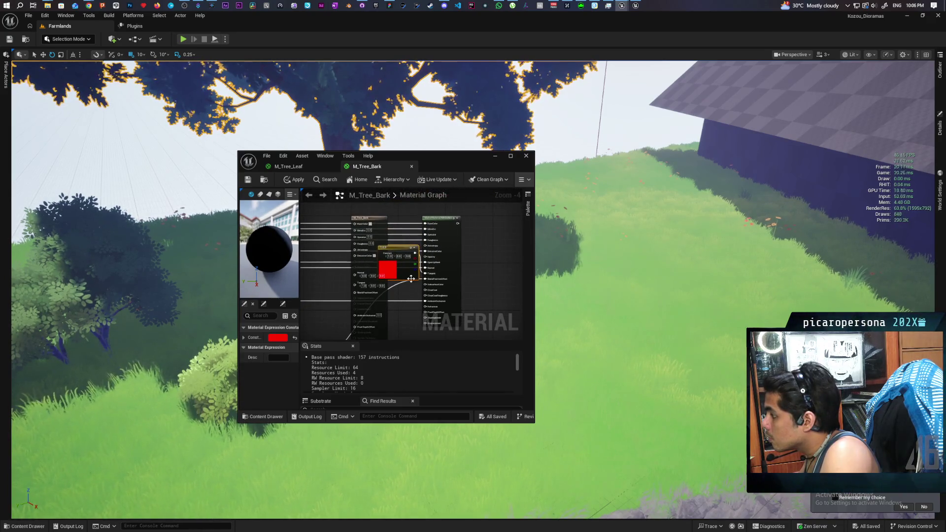
# Nudge the red constant down, select the main material node, and widen the editor.
pyautogui.moveTo(410, 279); pyautogui.dragTo(407, 290)
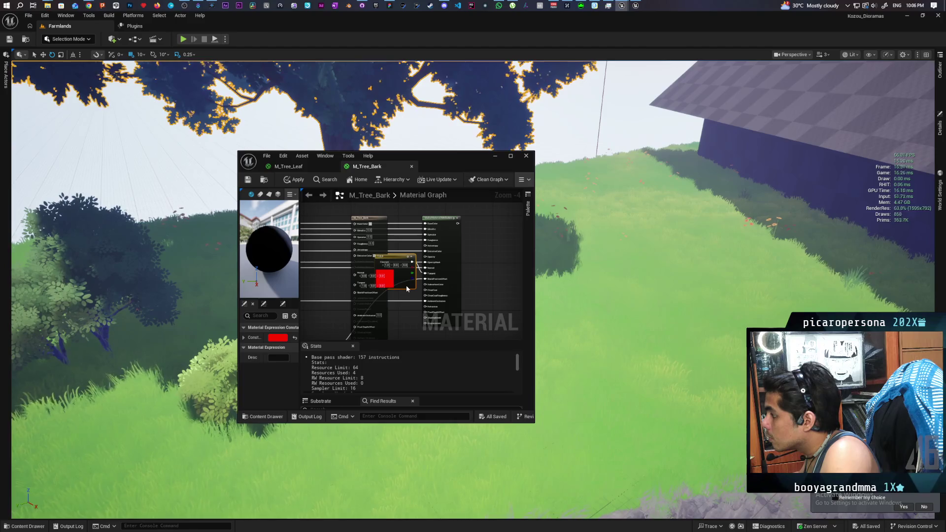
pyautogui.click(382, 232)
pyautogui.moveTo(238, 351); pyautogui.dragTo(106, 355)
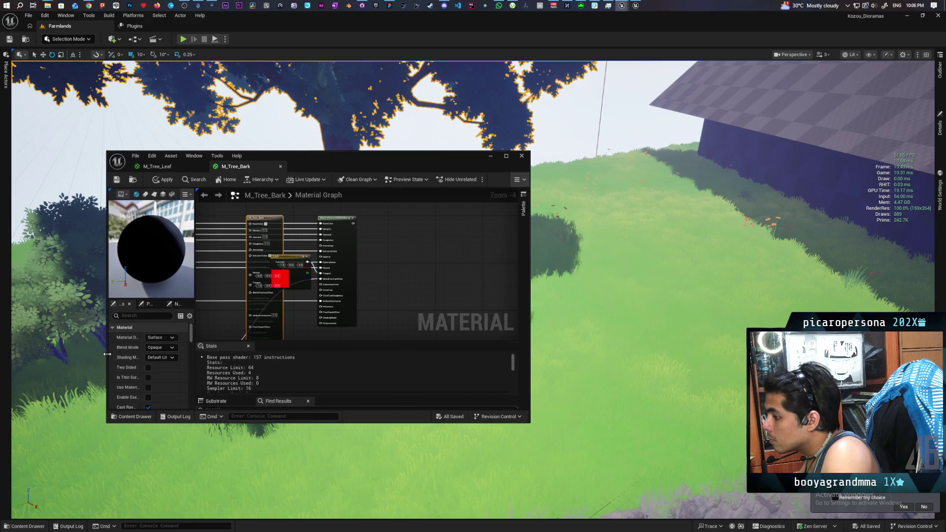
# Enable Use Material Attributes on M_Tree_Bark and place an MF_Stylized function node.
pyautogui.click(149, 387)
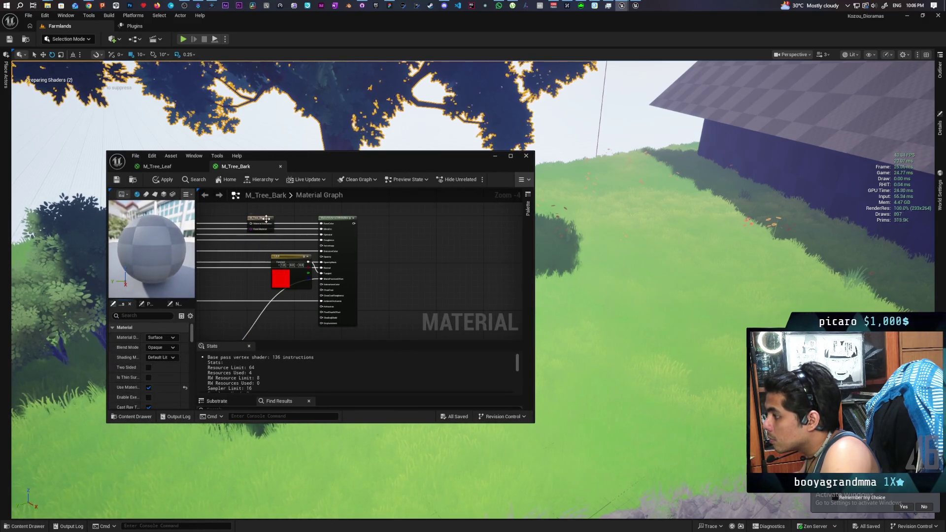
pyautogui.moveTo(266, 218); pyautogui.dragTo(419, 220)
pyautogui.click(138, 416)
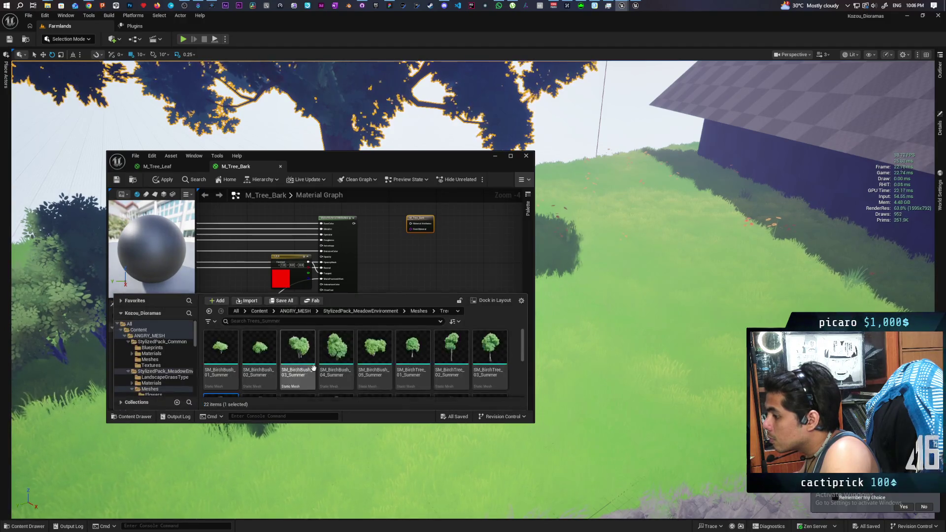
pyautogui.click(257, 312)
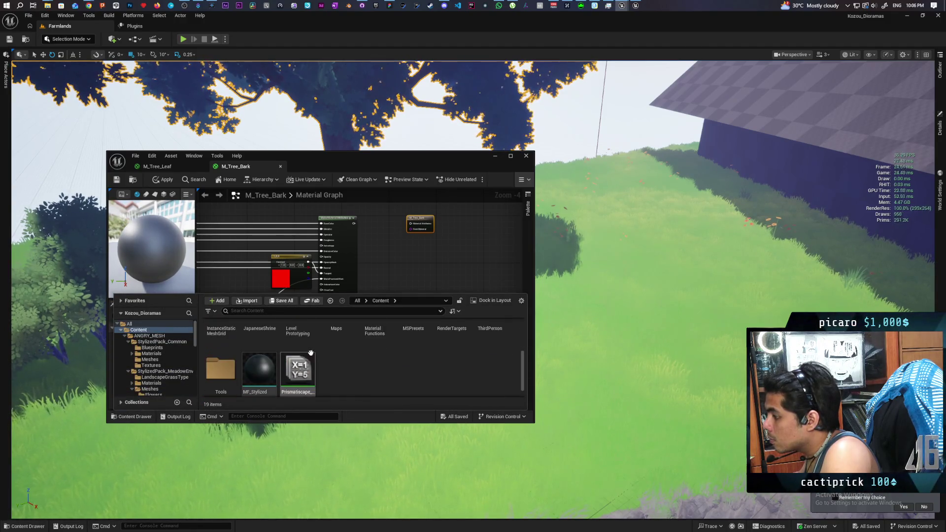
pyautogui.moveTo(258, 348); pyautogui.dragTo(388, 248)
pyautogui.scroll(2, 364, 227)
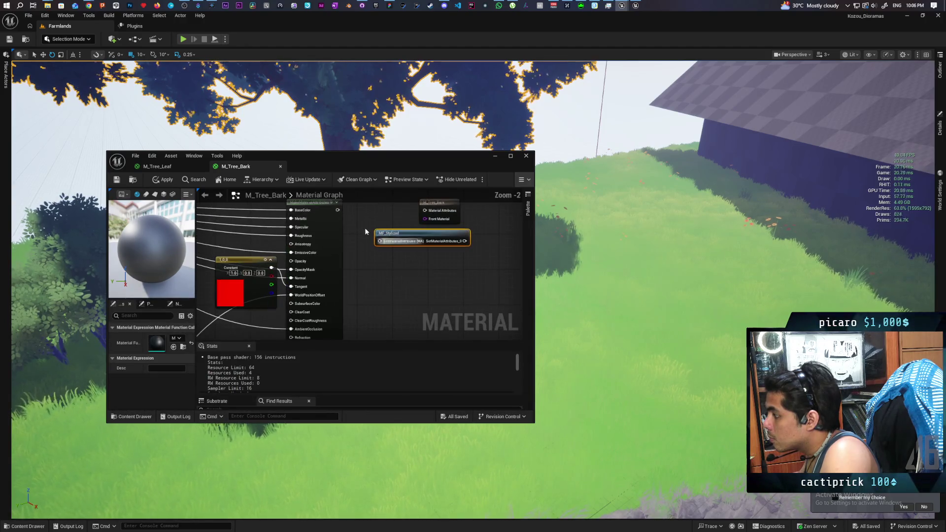
# Wire the material attributes into MF_Stylized, arrange the graph, and apply the changes.
pyautogui.moveTo(338, 210); pyautogui.dragTo(380, 240)
pyautogui.moveTo(443, 233)
pyautogui.mouseDown()
pyautogui.moveTo(421, 233)
pyautogui.moveTo(424, 211)
pyautogui.mouseUp()
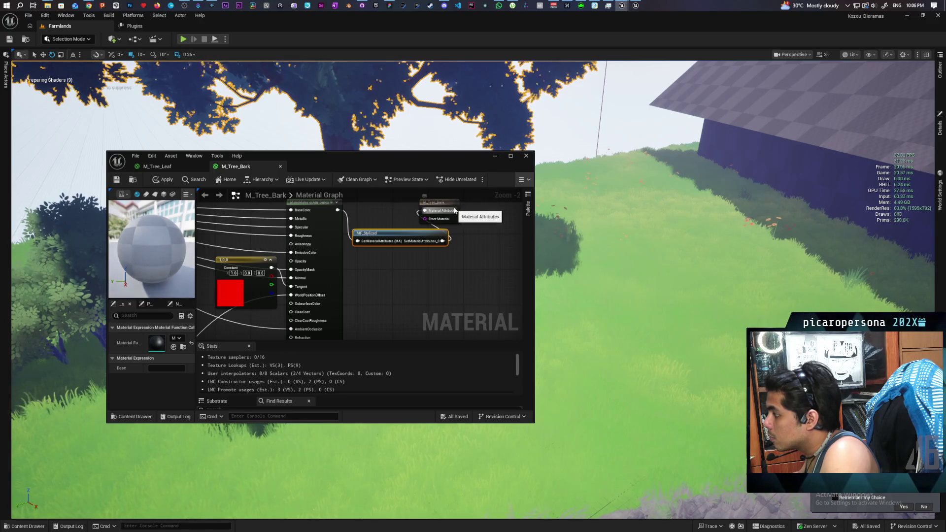
pyautogui.press('q')
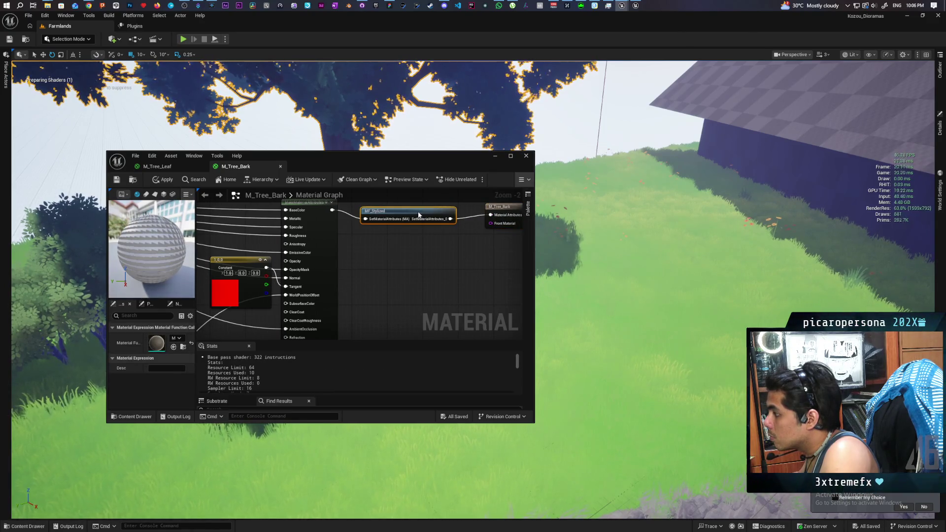
pyautogui.moveTo(418, 214); pyautogui.dragTo(421, 212)
pyautogui.click(163, 179)
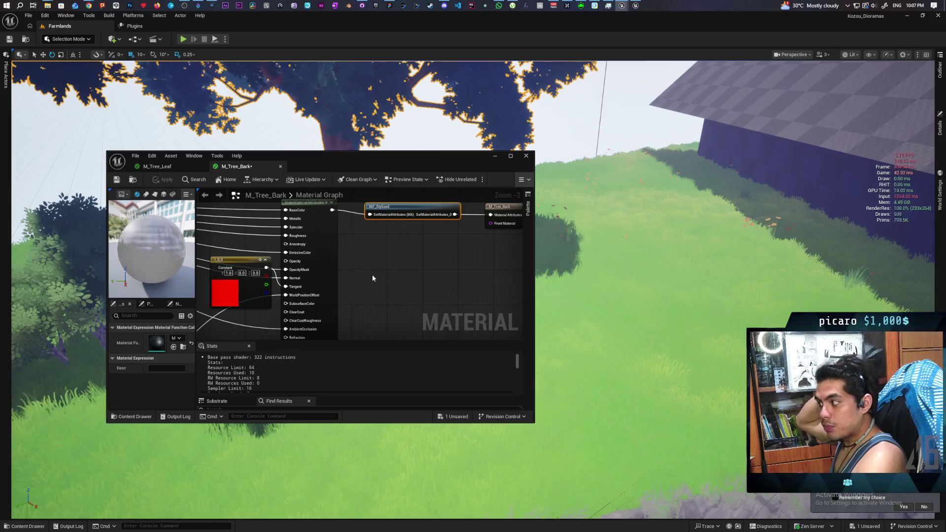
# Save M_Tree_Bark and switch to the M_Tree_Leaf material.
pyautogui.hotkey('ctrl', 's')
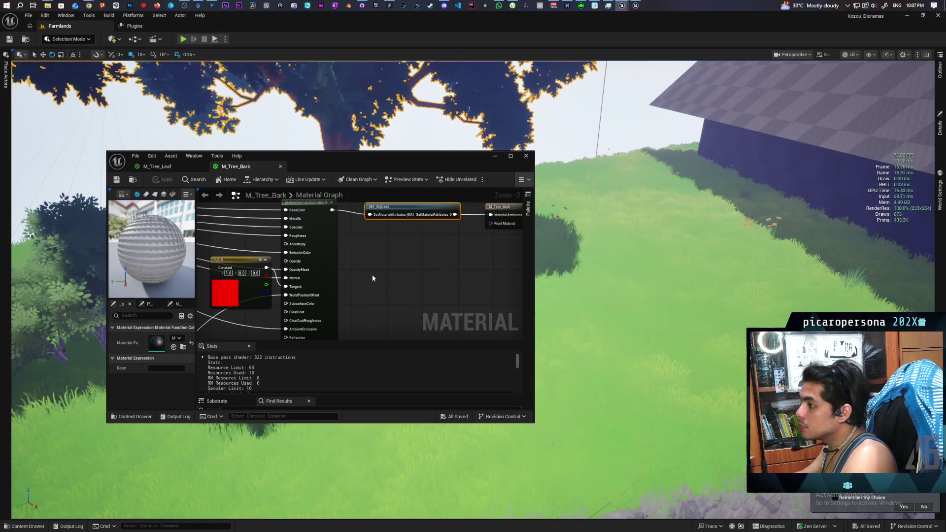
pyautogui.moveTo(374, 251)
pyautogui.mouseDown()
pyautogui.moveTo(386, 270)
pyautogui.moveTo(355, 280)
pyautogui.mouseUp()
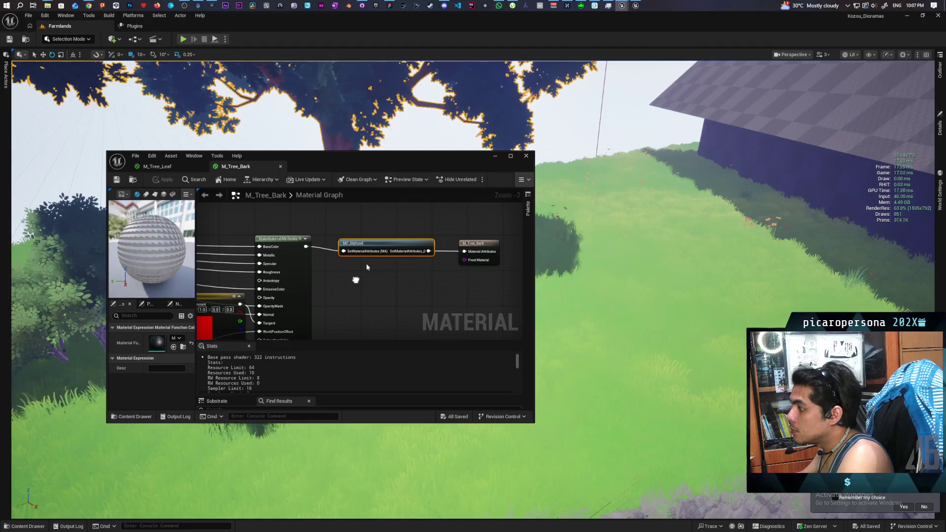
pyautogui.click(160, 166)
pyautogui.scroll(-5, 386, 245)
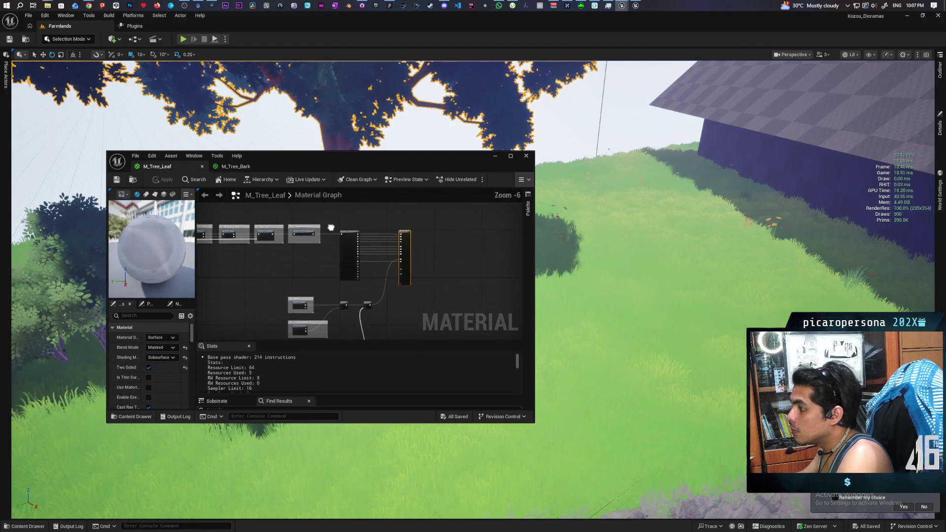
# Add a MakeMaterialAttributes node to the M_Tree_Leaf graph via the 'make mat' search.
pyautogui.moveTo(461, 245); pyautogui.dragTo(406, 243)
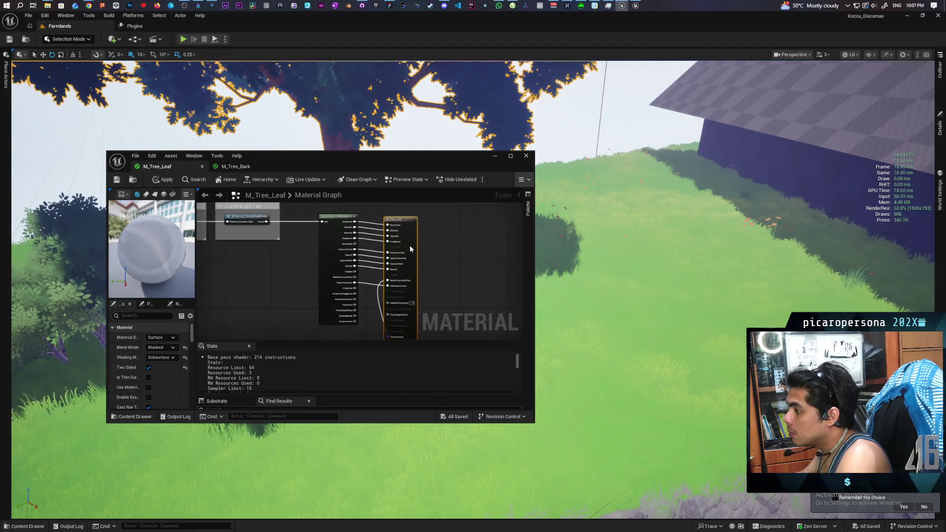
pyautogui.rightClick(438, 243)
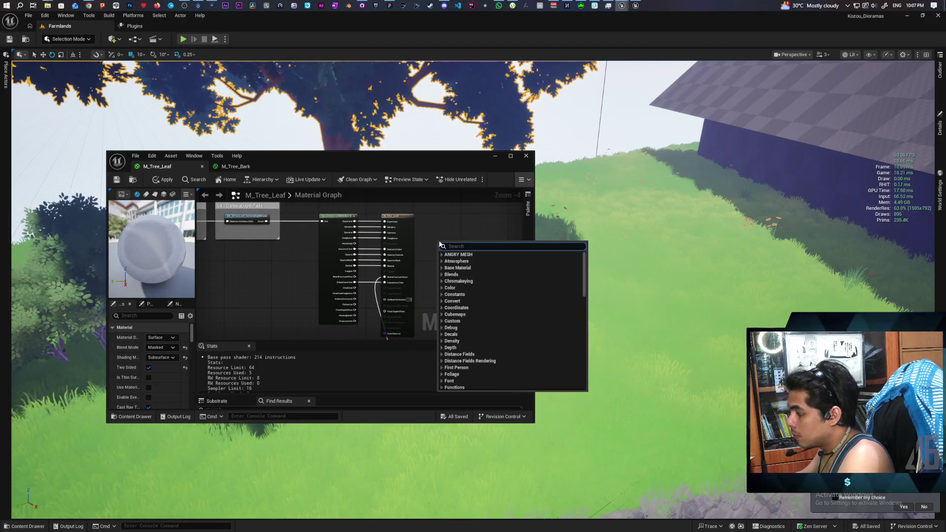
pyautogui.write('make mat')
pyautogui.press('Return')
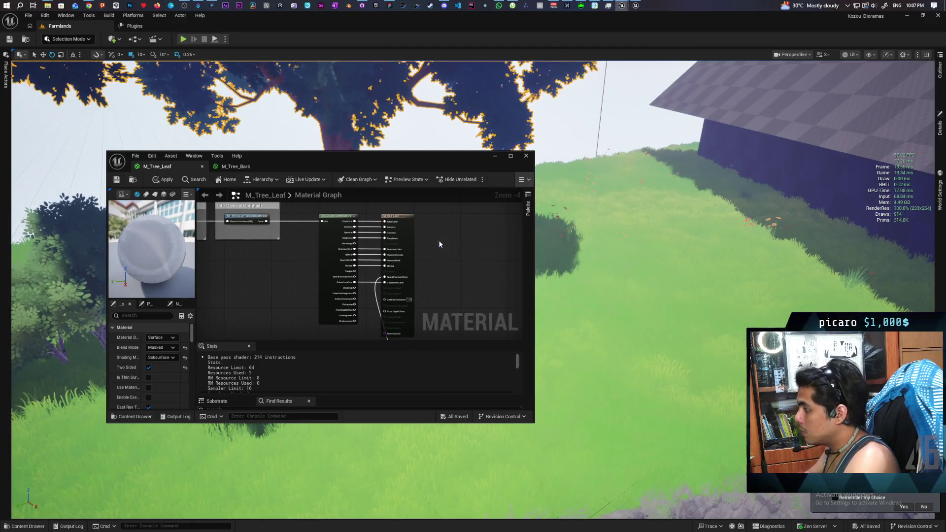
pyautogui.scroll(3, 438, 243)
pyautogui.moveTo(467, 247)
pyautogui.mouseDown()
pyautogui.moveTo(450, 208)
pyautogui.moveTo(431, 207)
pyautogui.mouseUp()
# Rewire Base Color, Metallic, Specular, Roughness, Emissive, Opacity Mask, Normal and Subsurface Color into MakeMaterialAttributes.
pyautogui.moveTo(346, 206); pyautogui.dragTo(415, 211)
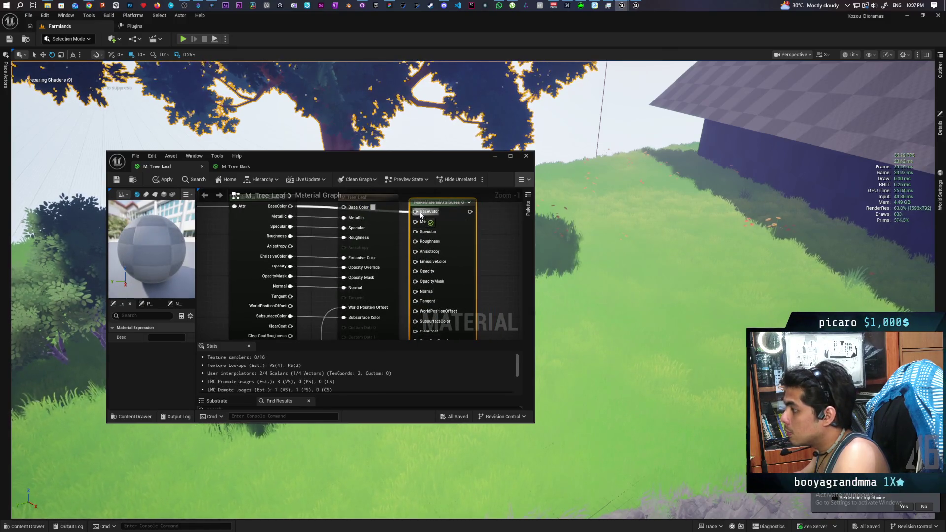
pyautogui.moveTo(344, 218); pyautogui.dragTo(415, 221)
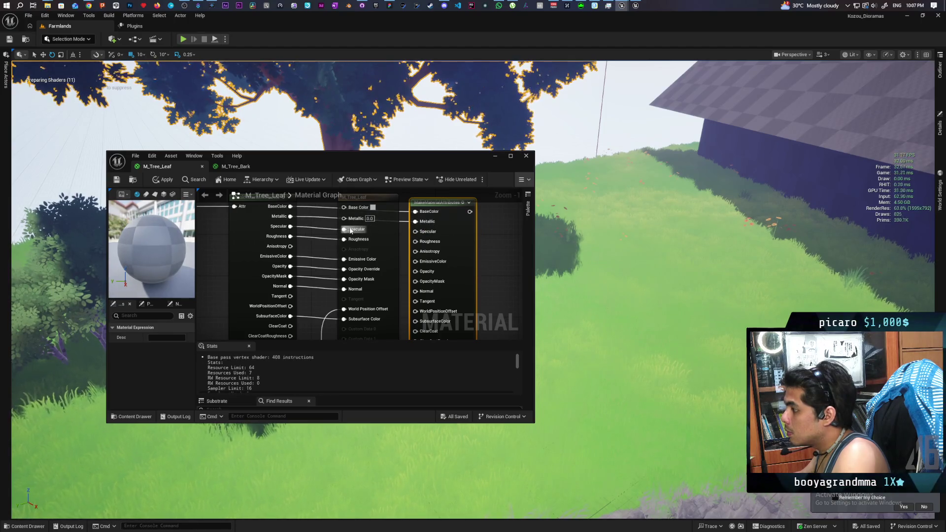
pyautogui.moveTo(344, 230); pyautogui.dragTo(418, 232)
pyautogui.moveTo(344, 241); pyautogui.dragTo(420, 242)
pyautogui.moveTo(344, 262); pyautogui.dragTo(418, 262)
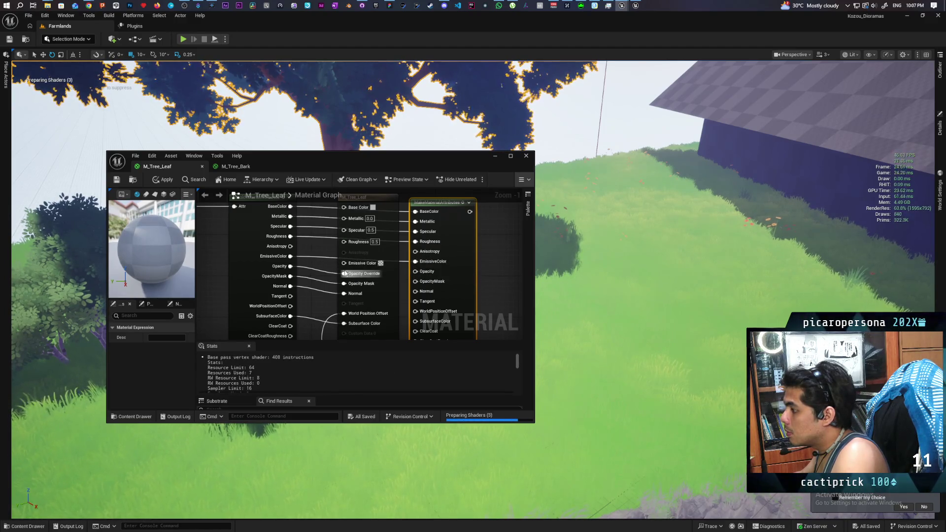
pyautogui.moveTo(344, 274); pyautogui.dragTo(416, 272)
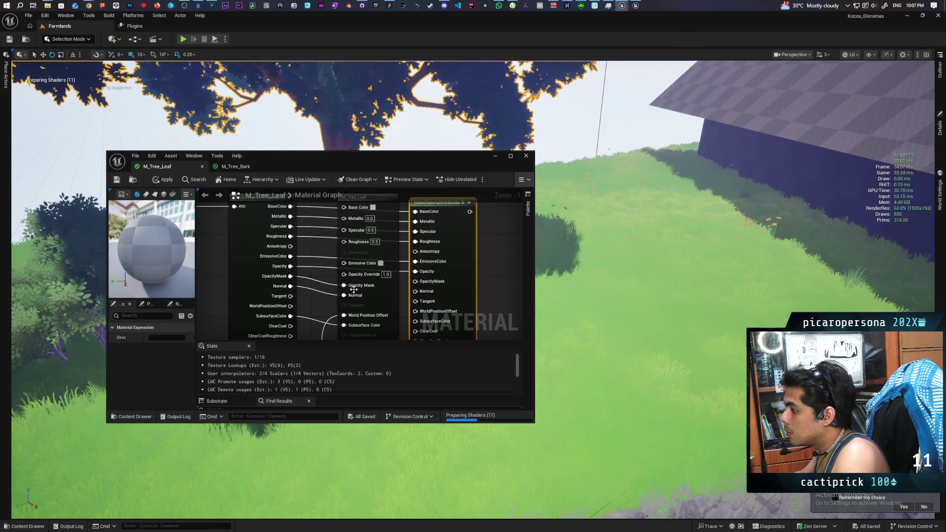
pyautogui.moveTo(344, 285); pyautogui.dragTo(416, 281)
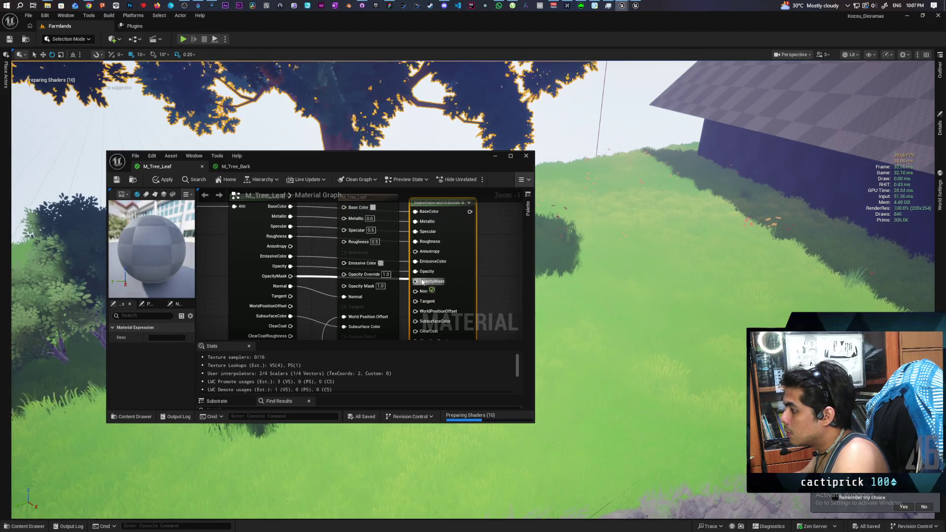
pyautogui.moveTo(348, 298); pyautogui.dragTo(415, 291)
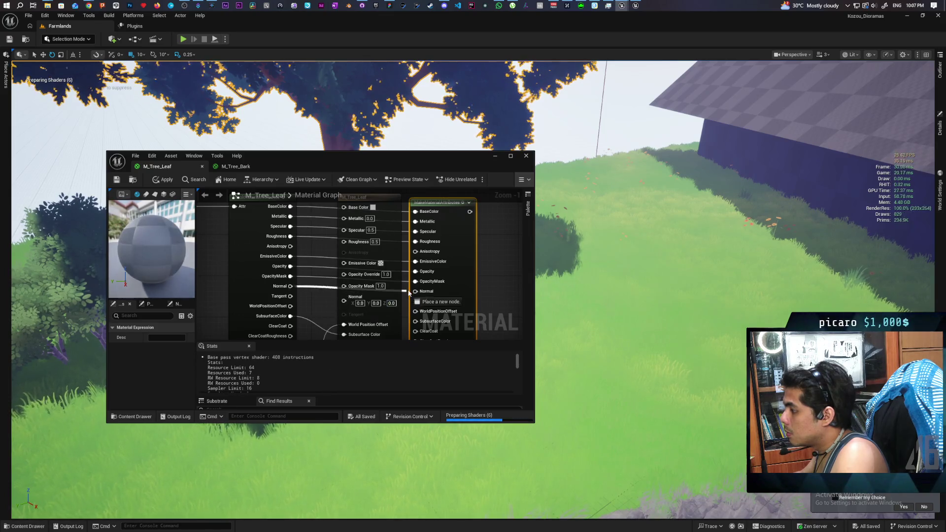
pyautogui.scroll(-2, 394, 275)
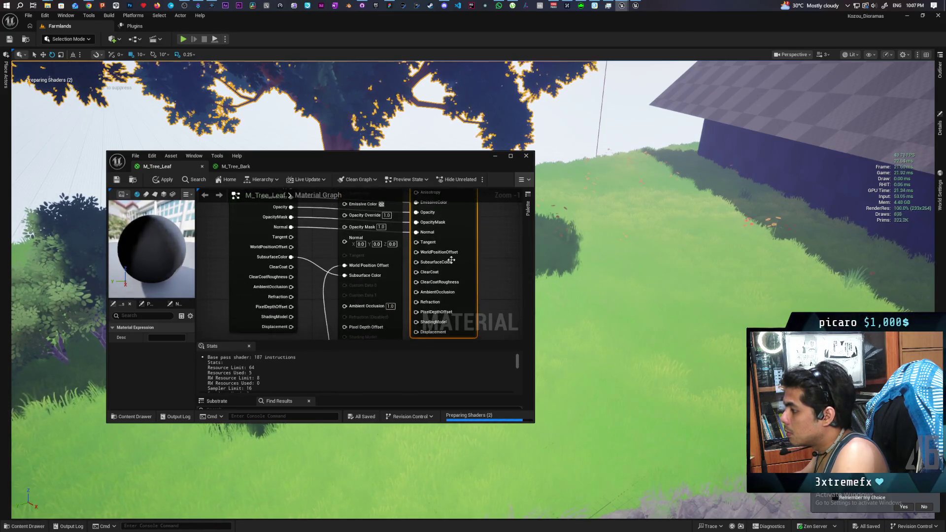
pyautogui.moveTo(344, 265); pyautogui.dragTo(345, 275)
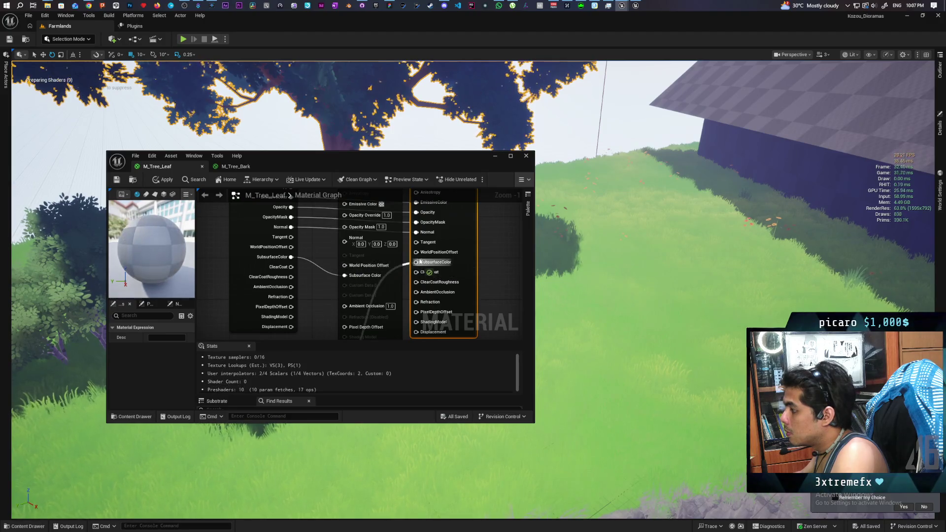
pyautogui.moveTo(344, 275); pyautogui.dragTo(417, 262)
# Enable Use Material Attributes on M_Tree_Leaf and reposition its collapsed output node.
pyautogui.moveTo(487, 293)
pyautogui.mouseDown()
pyautogui.moveTo(467, 225)
pyautogui.moveTo(446, 331)
pyautogui.mouseUp()
pyautogui.scroll(-3, 448, 276)
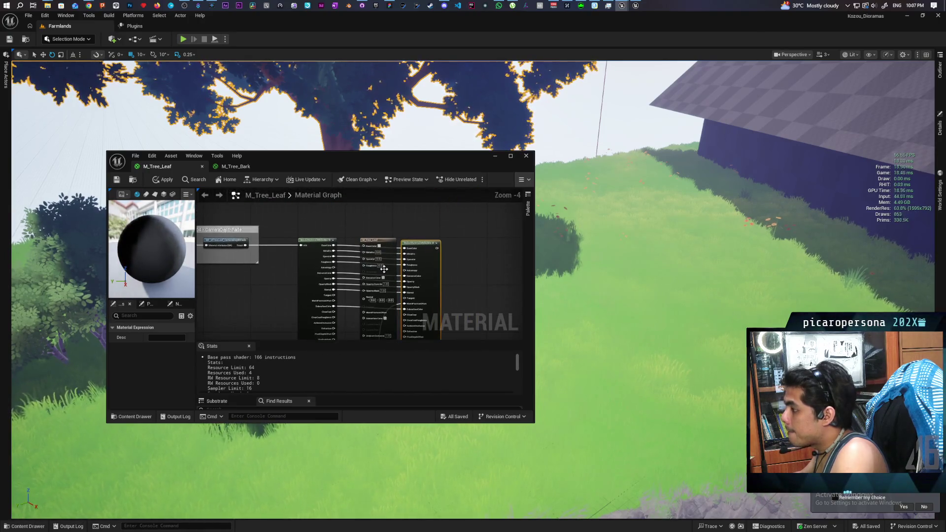
pyautogui.click(447, 277)
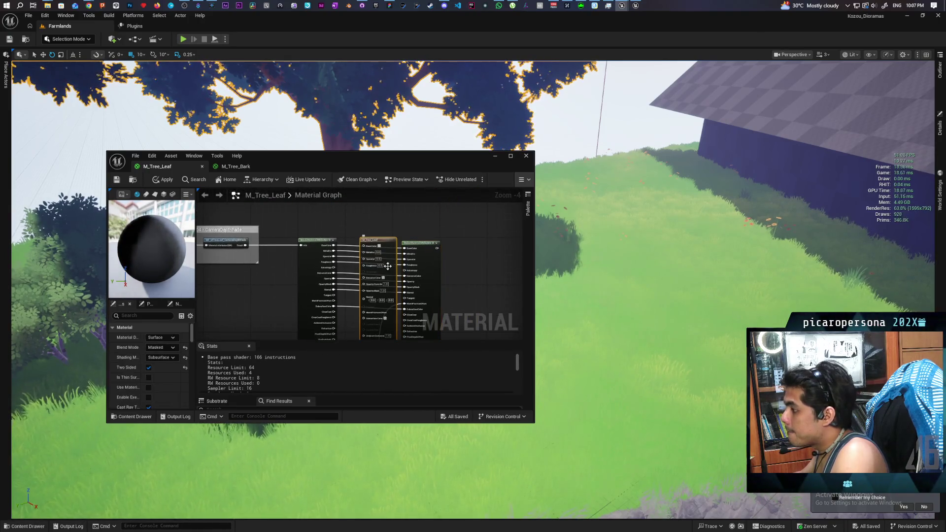
pyautogui.click(149, 387)
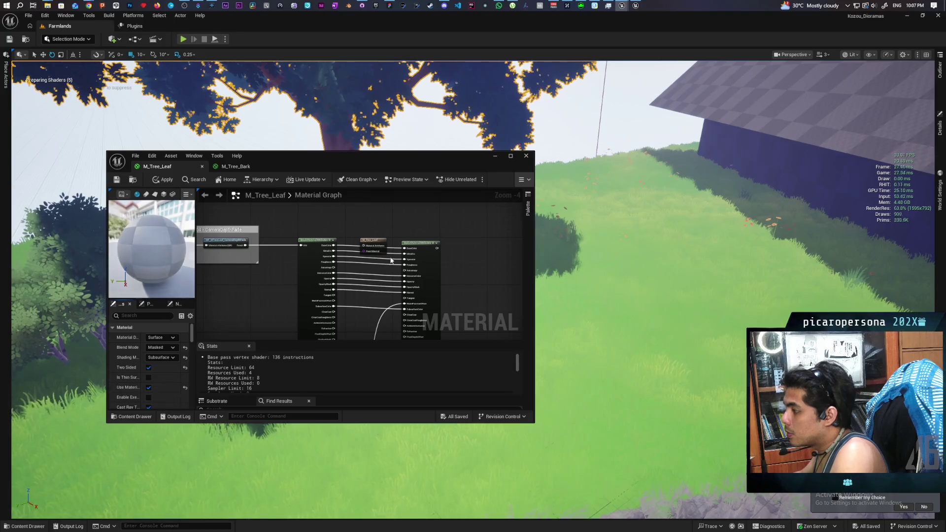
pyautogui.moveTo(382, 240)
pyautogui.mouseDown()
pyautogui.moveTo(488, 244)
pyautogui.moveTo(370, 209)
pyautogui.mouseUp()
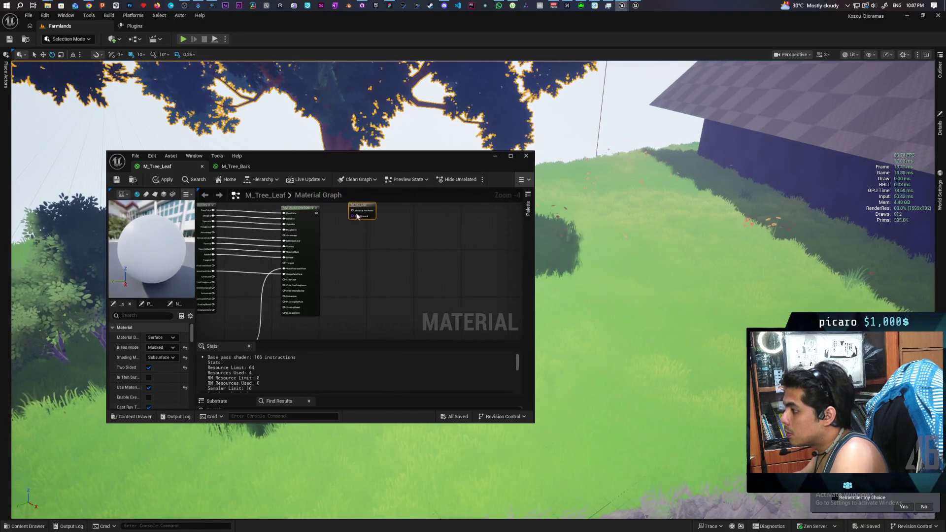
# Insert MF_Stylized between MakeMaterialAttributes and the output, then apply the leaf material.
pyautogui.click(133, 417)
pyautogui.moveTo(258, 378)
pyautogui.mouseDown()
pyautogui.moveTo(363, 260)
pyautogui.moveTo(368, 308)
pyautogui.moveTo(334, 281)
pyautogui.mouseUp()
pyautogui.scroll(3, 352, 250)
pyautogui.moveTo(304, 249); pyautogui.dragTo(327, 291)
pyautogui.moveTo(432, 290)
pyautogui.mouseDown()
pyautogui.moveTo(369, 244)
pyautogui.moveTo(470, 247)
pyautogui.mouseUp()
pyautogui.moveTo(380, 281); pyautogui.dragTo(378, 243)
pyautogui.click(174, 180)
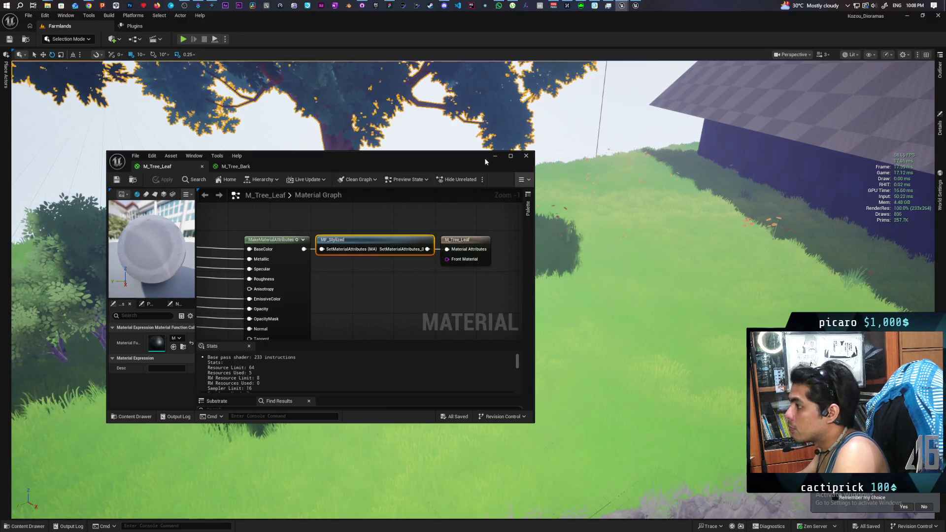
# Check the bush's materials in Details, minimize the material editor, and right-click the ground.
pyautogui.moveTo(439, 160); pyautogui.dragTo(575, 158)
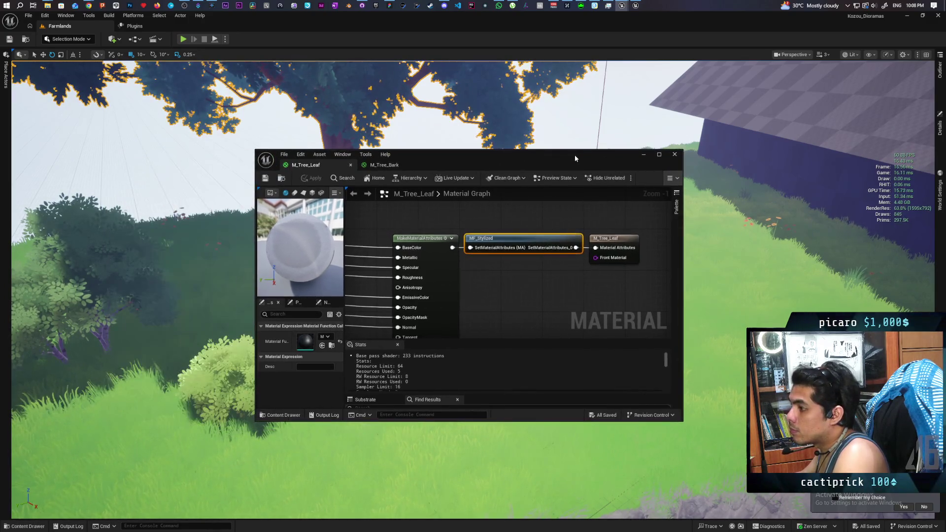
pyautogui.click(253, 351)
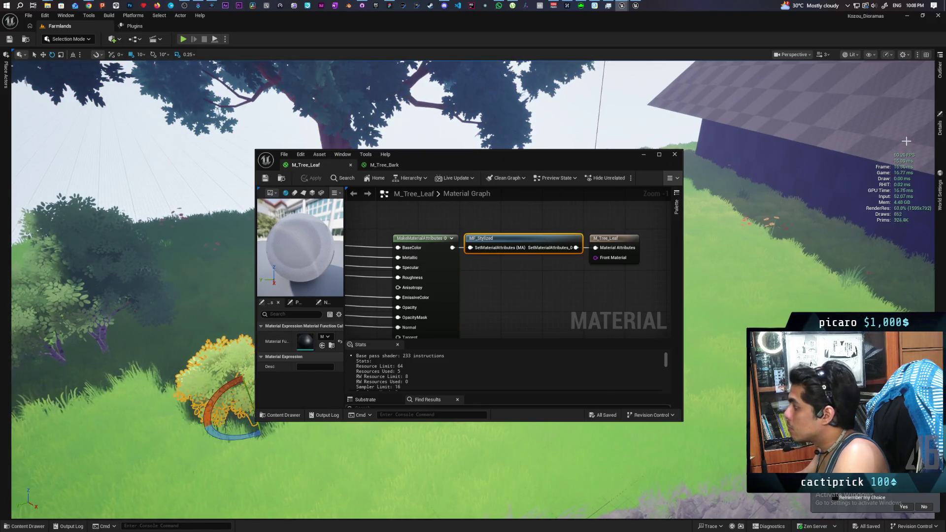
pyautogui.click(941, 131)
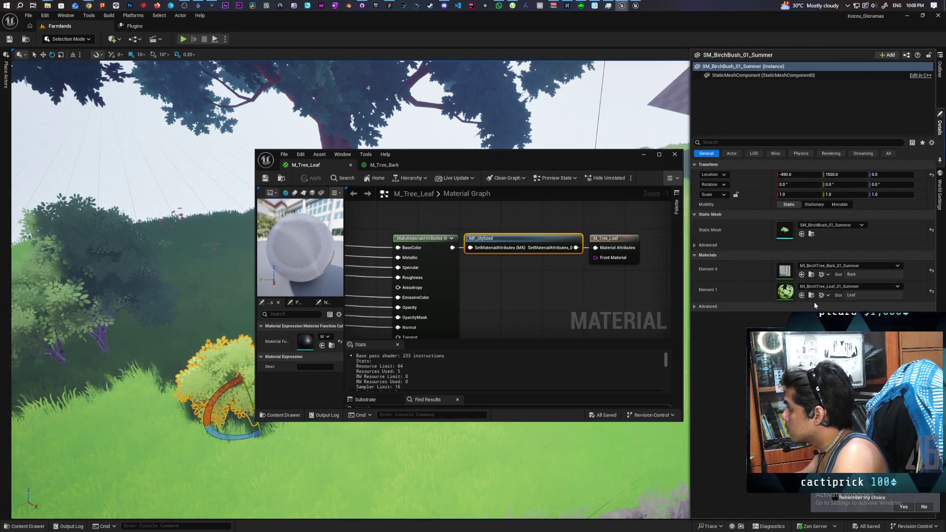
pyautogui.click(644, 155)
pyautogui.rightClick(618, 317)
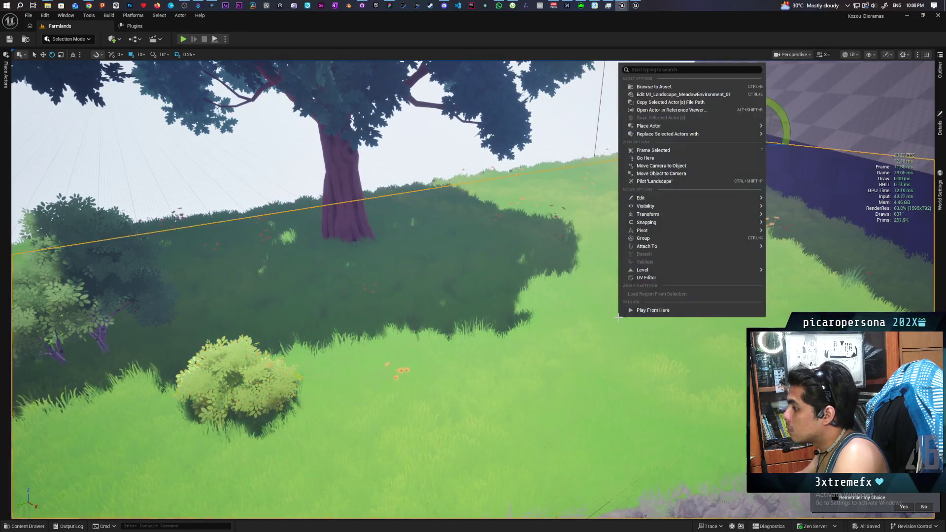
# Play from the ground spot, running the mannequin with WASD around the house and lavender field.
pyautogui.click(653, 314)
pyautogui.hotkey('alt', 'p')
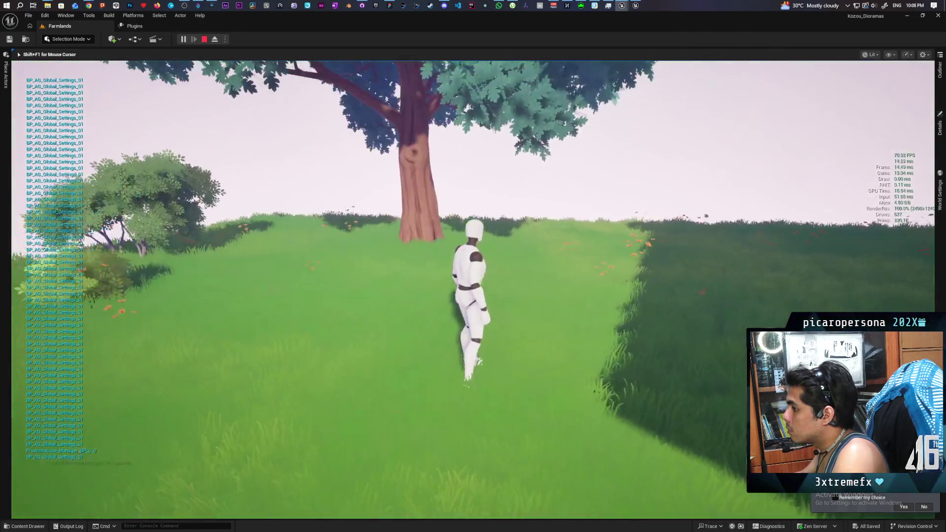
pyautogui.press('a')
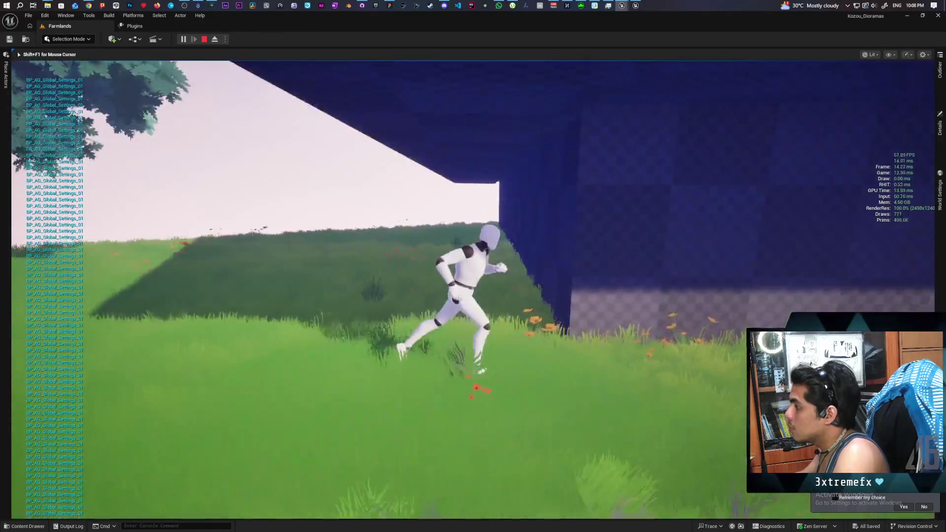
pyautogui.press('s')
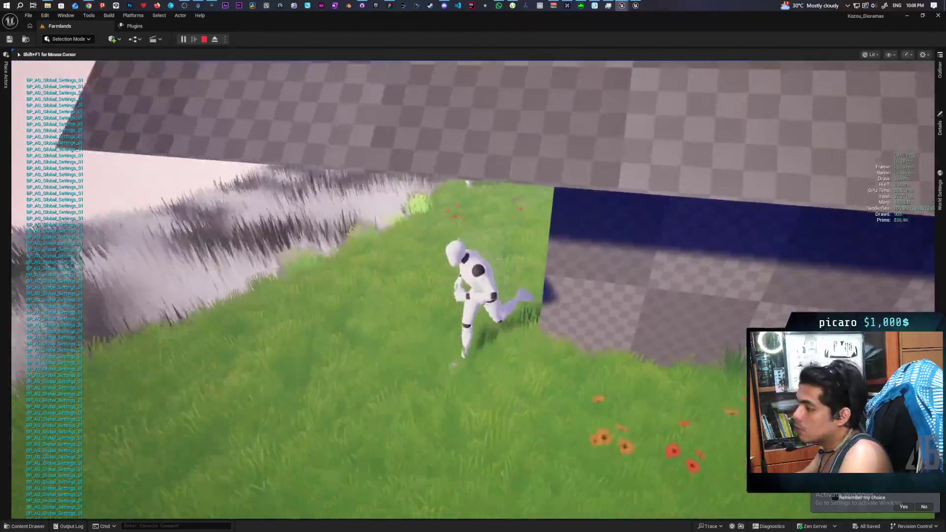
pyautogui.press('w')
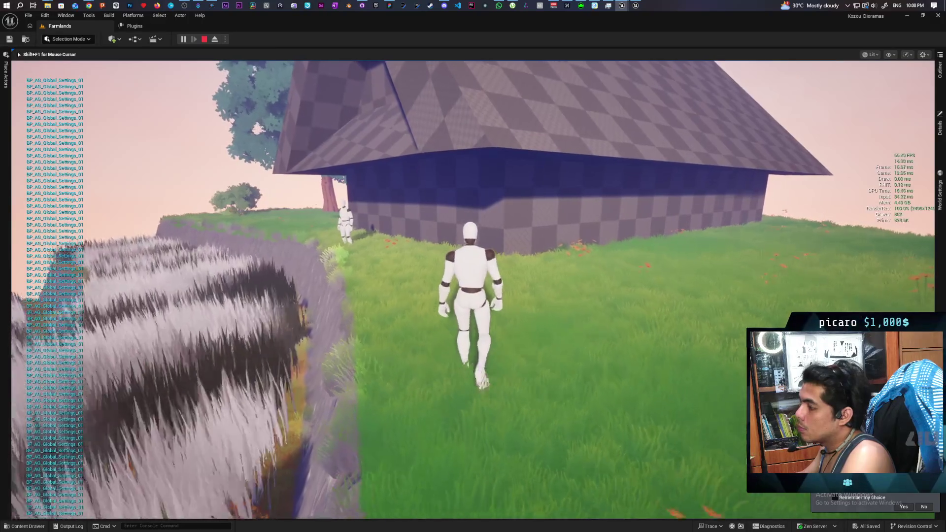
pyautogui.press('s')
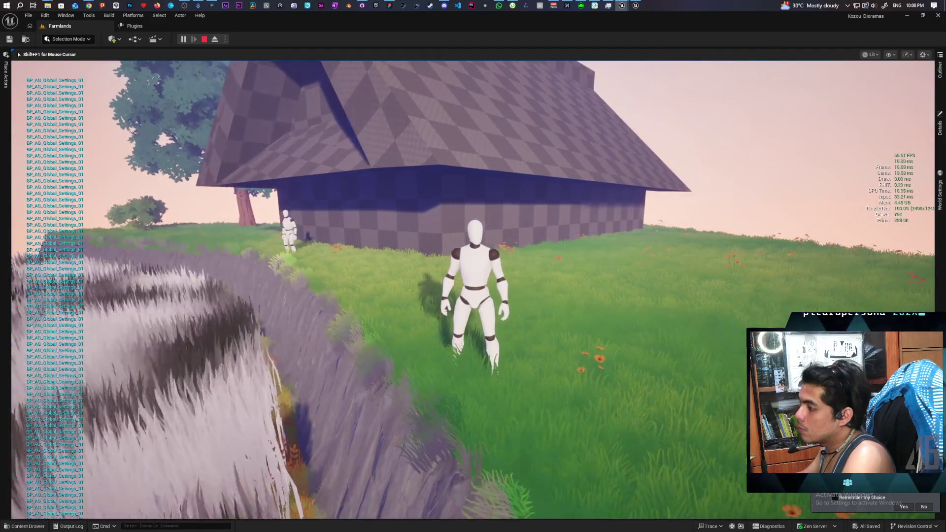
pyautogui.press('d')
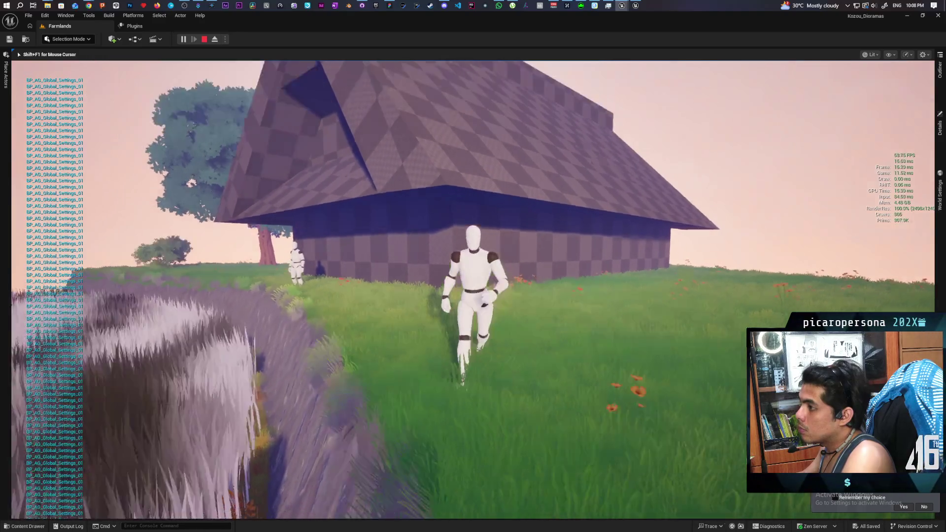
pyautogui.press('w')
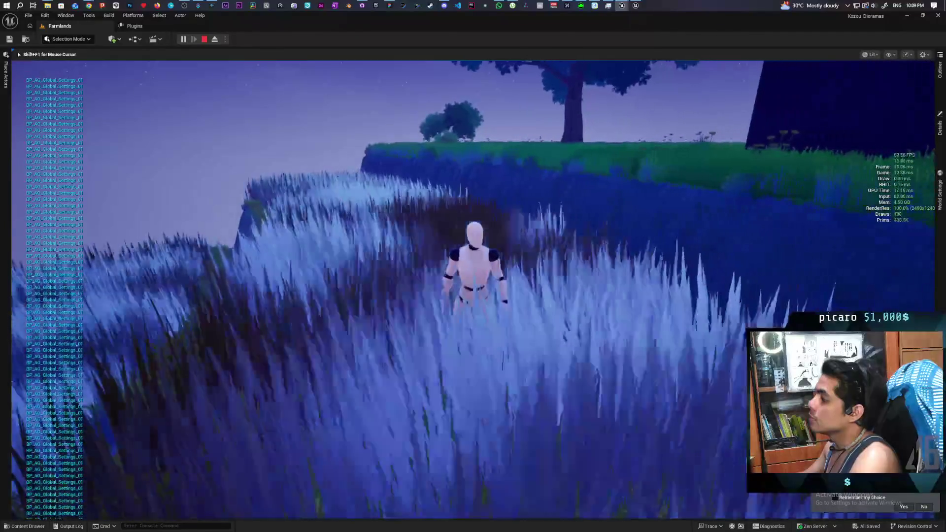
pyautogui.press('Escape')
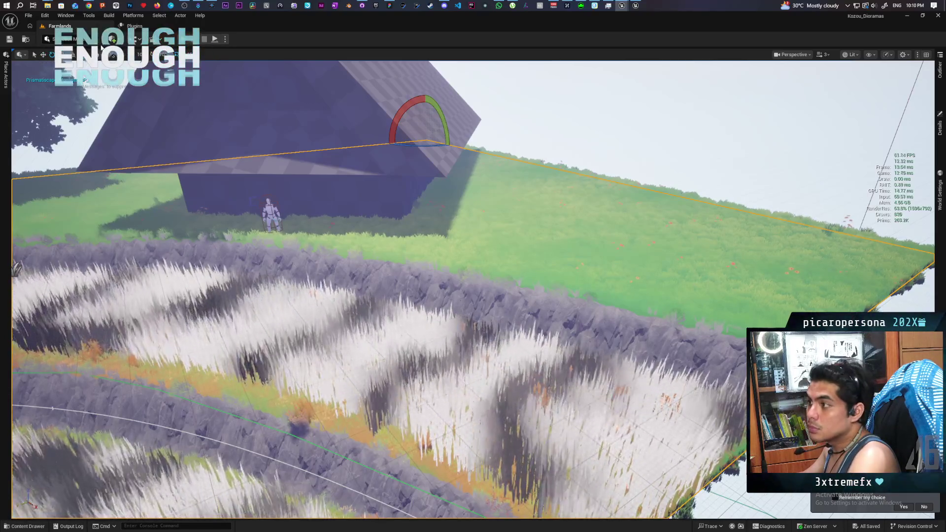
# Switch to Landscape mode and pick the Manage splines tool.
pyautogui.click(68, 39)
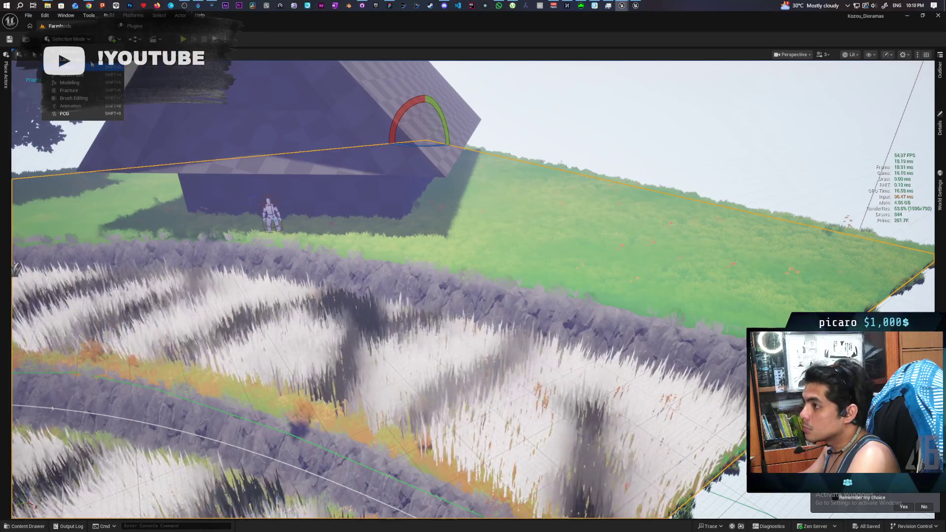
pyautogui.click(88, 59)
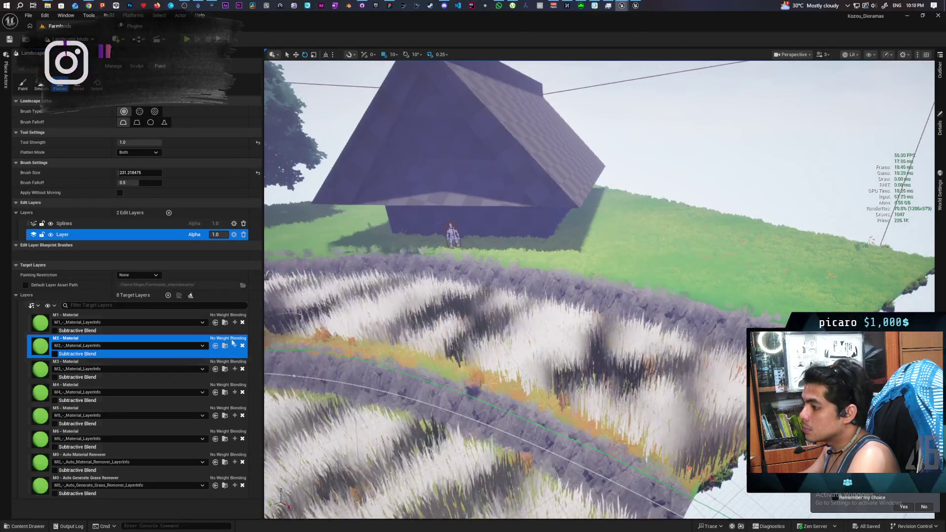
pyautogui.hotkey('shift', '2')
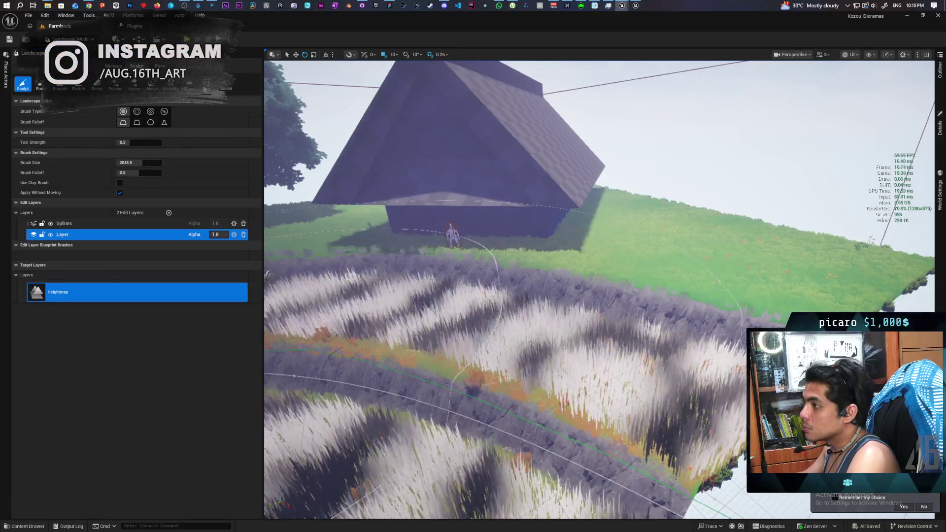
pyautogui.hotkey('shift', '1')
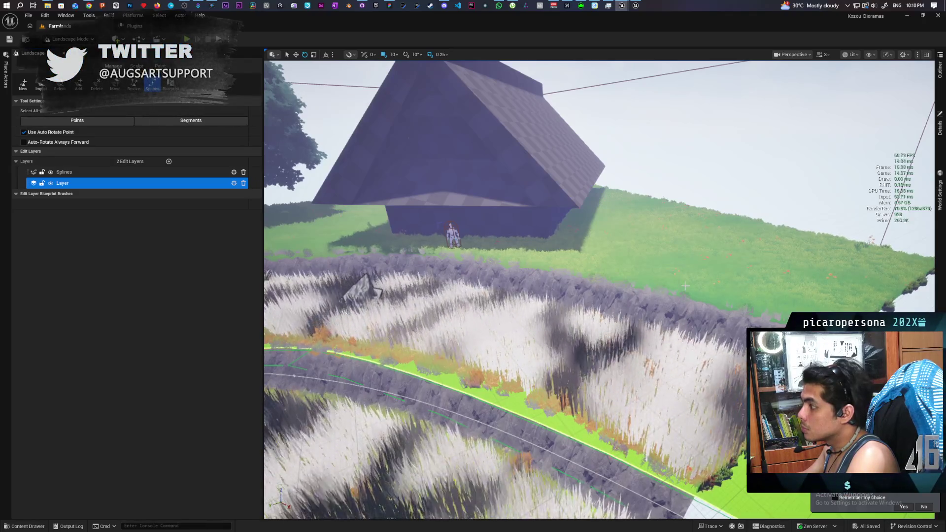
# Zoom in on the field and place the first spline control point on the meadow.
pyautogui.scroll(-5, 599, 291)
pyautogui.scroll(5, 598, 290)
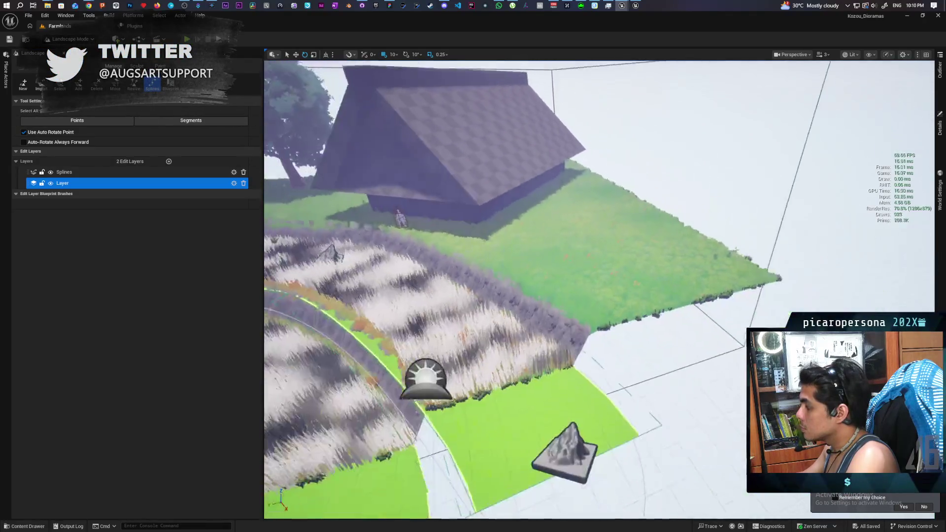
pyautogui.scroll(5, 599, 291)
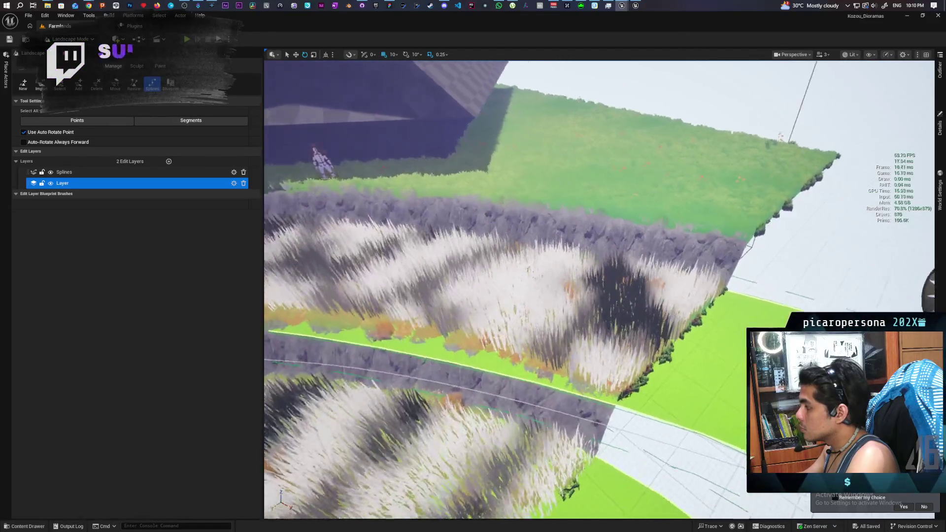
pyautogui.scroll(-3, 728, 286)
pyautogui.scroll(4, 728, 285)
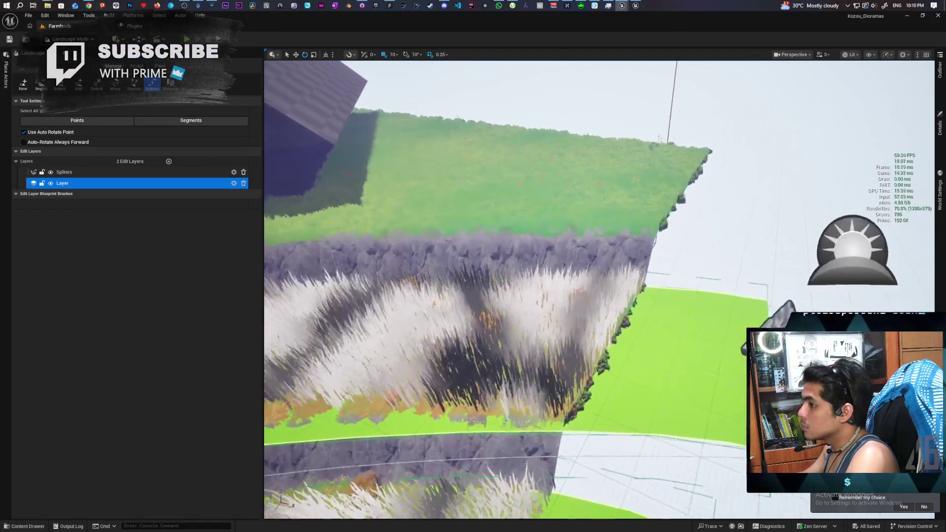
pyautogui.keyDown('ctrl'); pyautogui.click(604, 223); pyautogui.keyUp('ctrl')
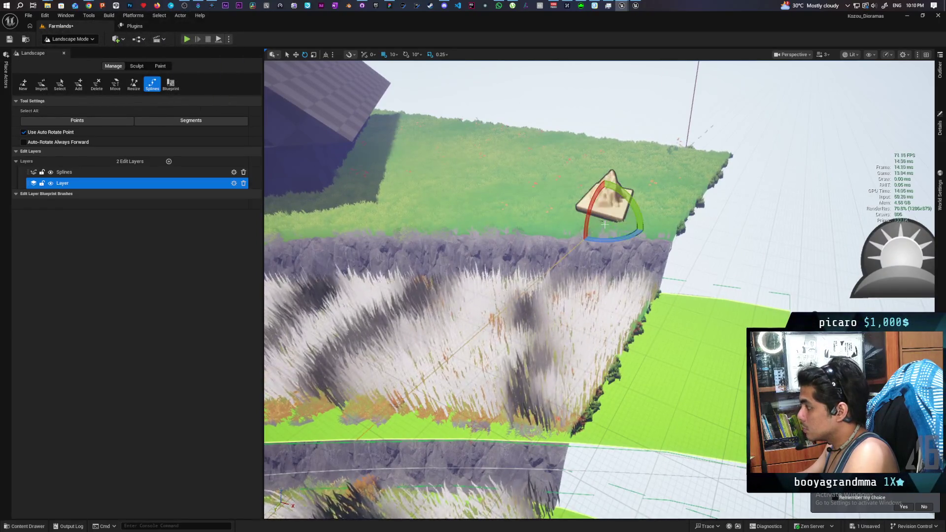
# Add a second spline control point and select the upper point.
pyautogui.keyDown('ctrl'); pyautogui.click(552, 396); pyautogui.keyUp('ctrl')
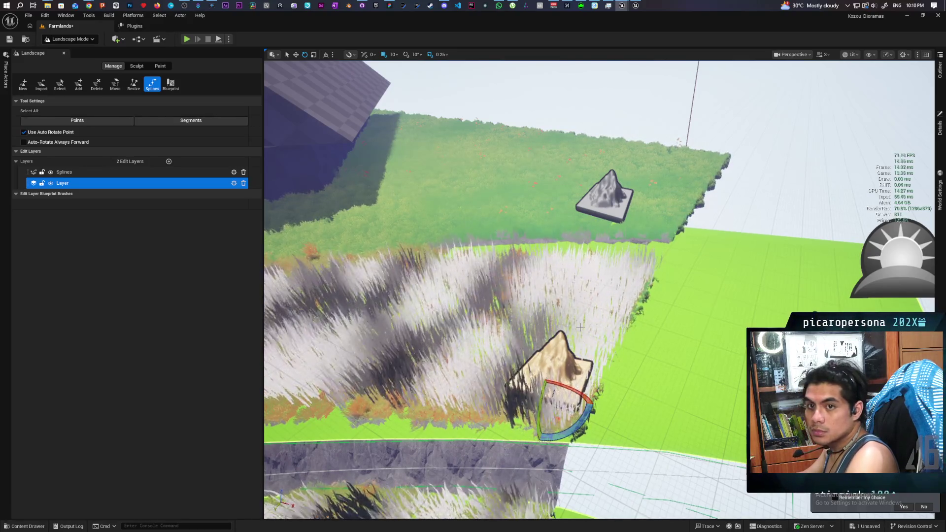
pyautogui.moveTo(591, 296)
pyautogui.mouseDown()
pyautogui.moveTo(517, 300)
pyautogui.moveTo(611, 271)
pyautogui.moveTo(584, 284)
pyautogui.mouseUp()
pyautogui.click(542, 256)
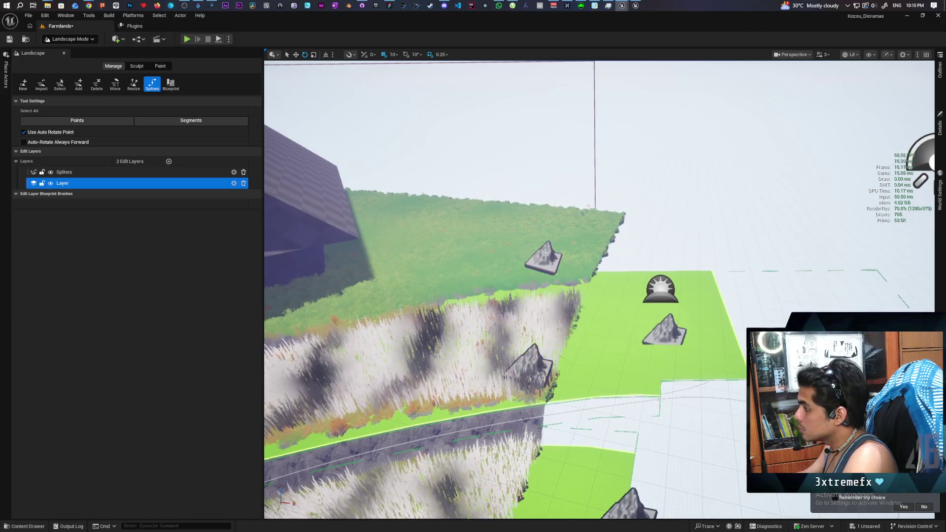
pyautogui.click(547, 255)
# Switch to the move gizmo and open the spline's Details to edit Half-Width.
pyautogui.press('w')
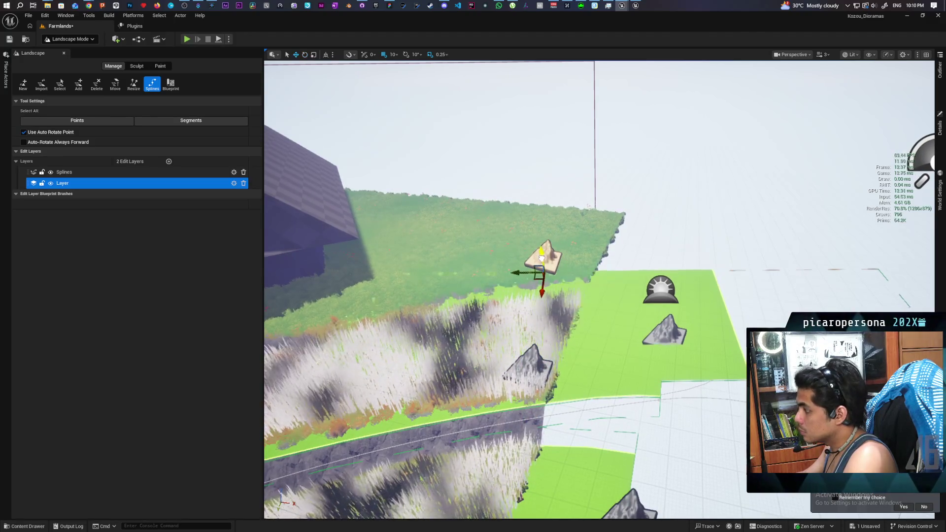
pyautogui.moveTo(551, 252)
pyautogui.mouseDown()
pyautogui.moveTo(606, 219)
pyautogui.moveTo(623, 258)
pyautogui.mouseUp()
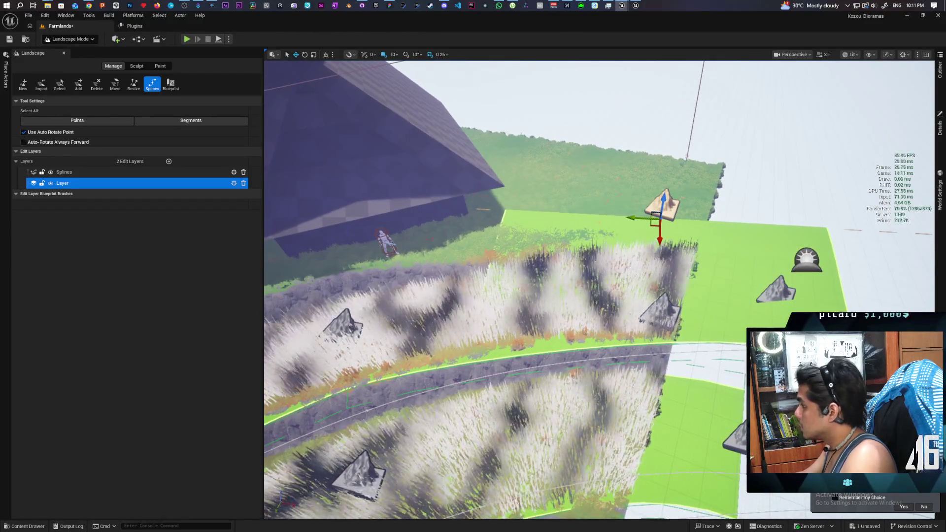
pyautogui.click(940, 126)
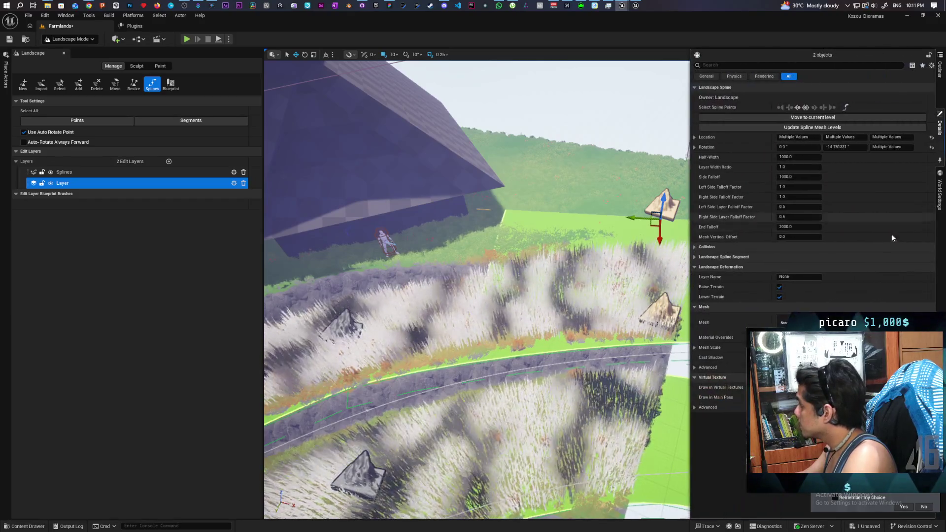
pyautogui.click(791, 157)
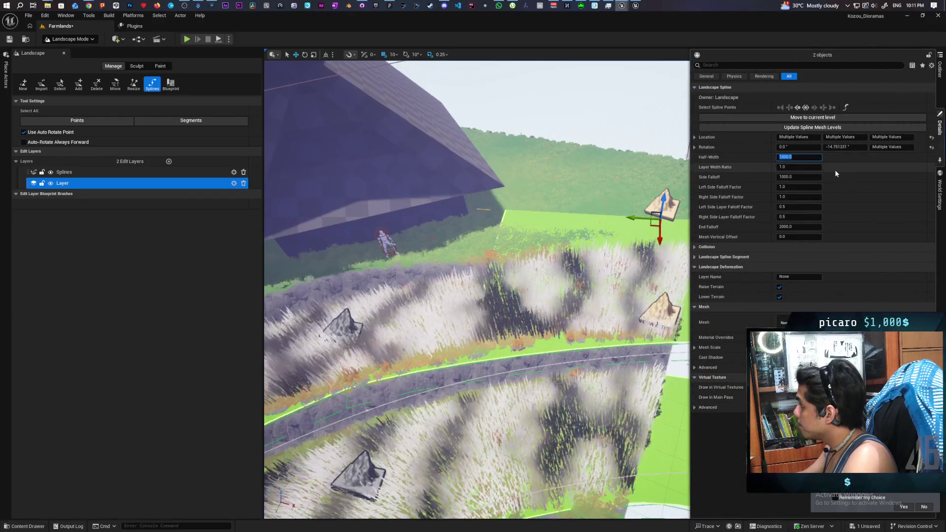
# Set the spline's Half-Width to 300 and End Falloff to 0.
pyautogui.write('5')
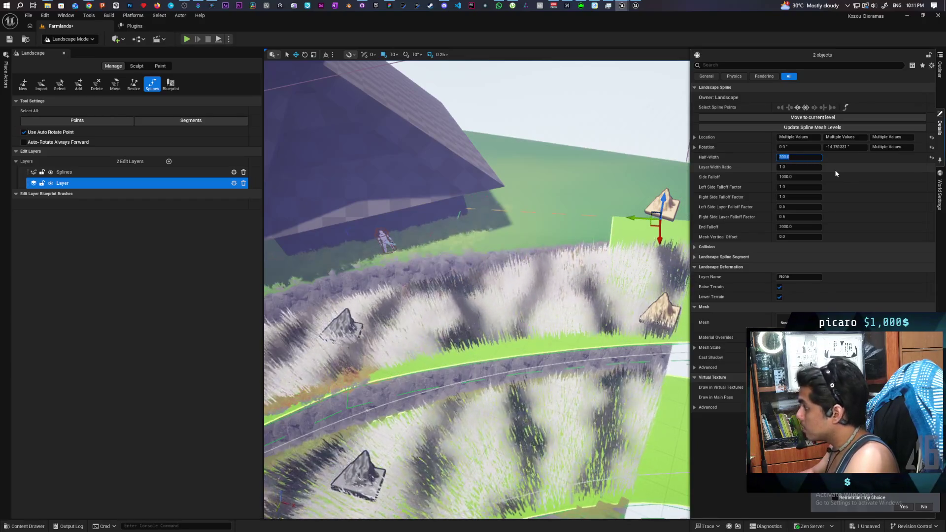
pyautogui.press('Return')
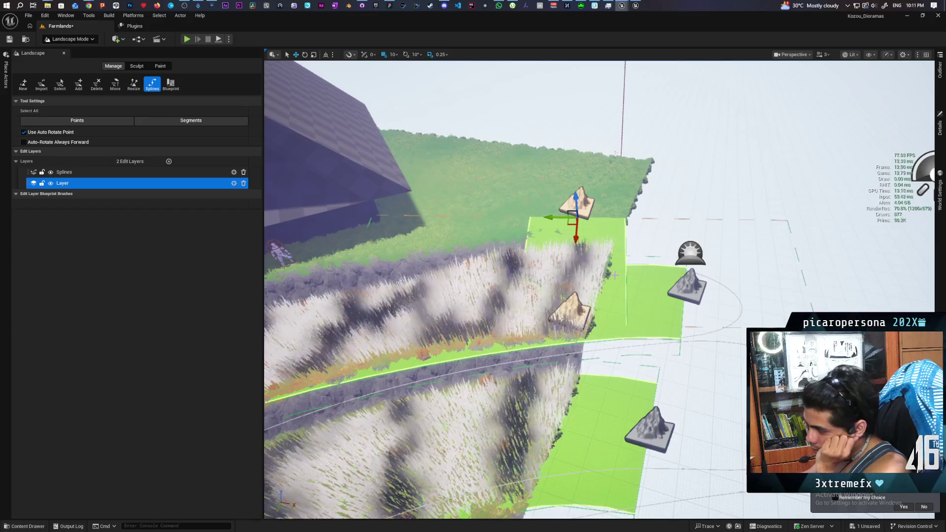
pyautogui.moveTo(662, 261); pyautogui.dragTo(606, 264)
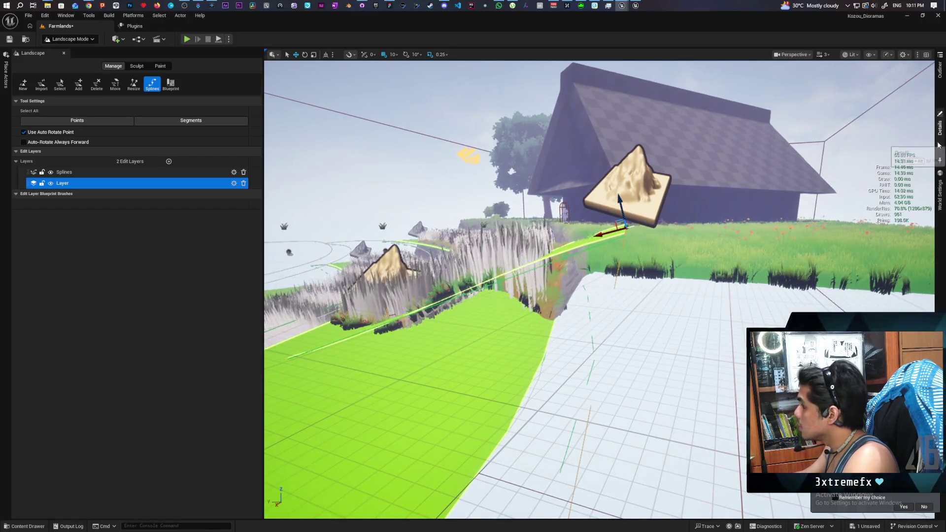
pyautogui.click(939, 127)
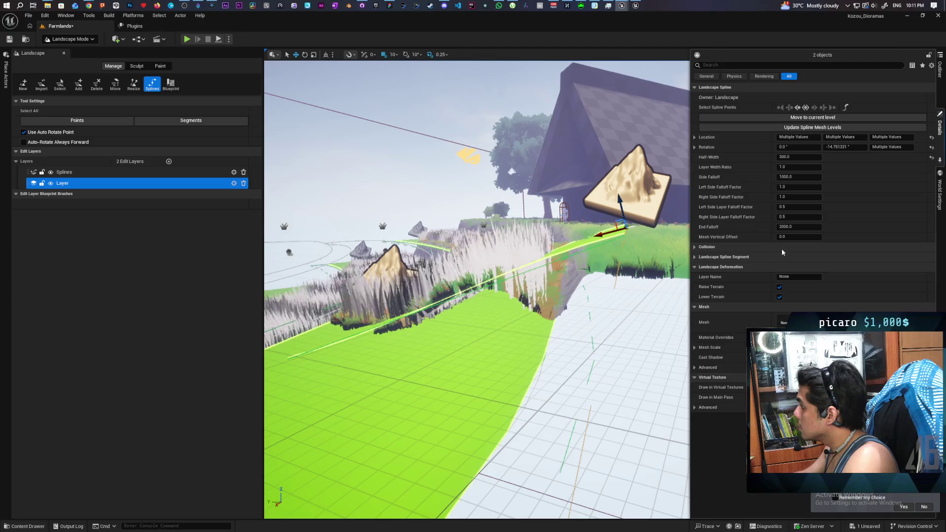
pyautogui.click(800, 227)
pyautogui.write('0')
pyautogui.press('Return')
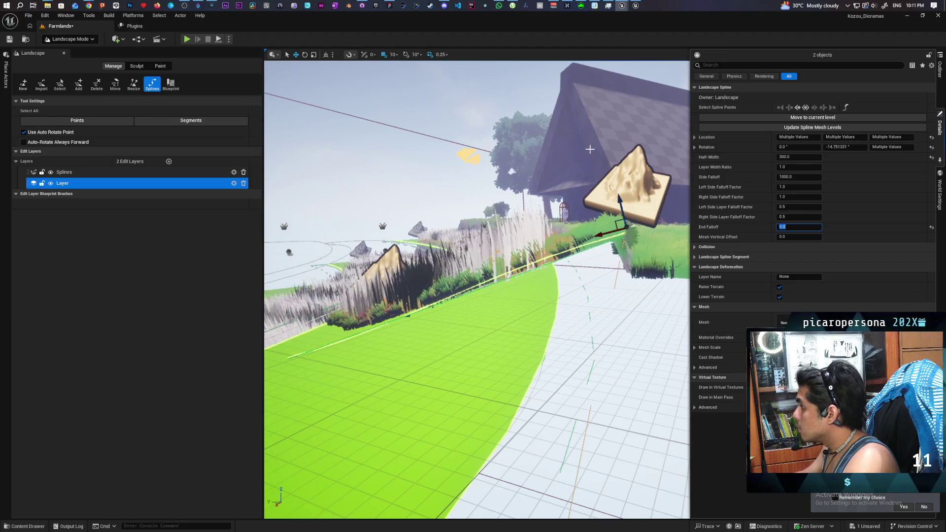
# Lower one spline control point and shift the other to the right along the terrace edge.
pyautogui.click(643, 187)
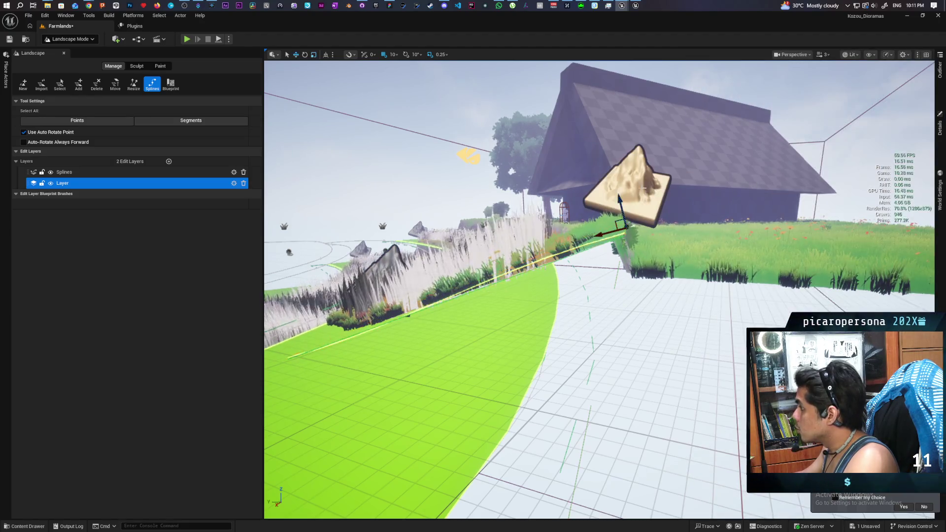
pyautogui.moveTo(619, 201)
pyautogui.mouseDown()
pyautogui.moveTo(630, 246)
pyautogui.moveTo(620, 300)
pyautogui.moveTo(621, 234)
pyautogui.moveTo(655, 322)
pyautogui.mouseUp()
pyautogui.click(655, 334)
pyautogui.moveTo(599, 290)
pyautogui.mouseDown()
pyautogui.moveTo(610, 256)
pyautogui.moveTo(591, 296)
pyautogui.mouseUp()
pyautogui.moveTo(719, 192); pyautogui.dragTo(726, 188)
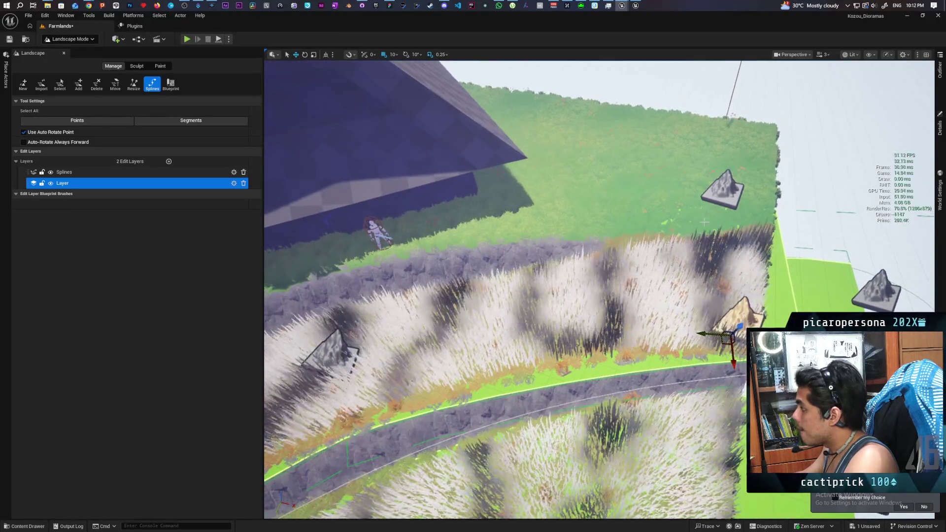
pyautogui.moveTo(714, 335); pyautogui.dragTo(732, 330)
# Leave landscape editing and return to regular Selection mode.
pyautogui.scroll(-5, 599, 289)
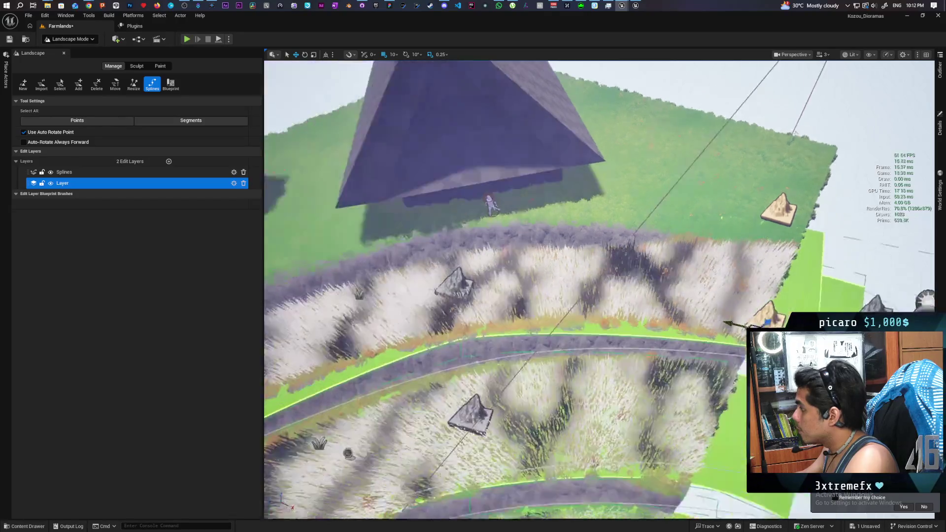
pyautogui.scroll(2, 599, 289)
pyautogui.scroll(-3, 659, 365)
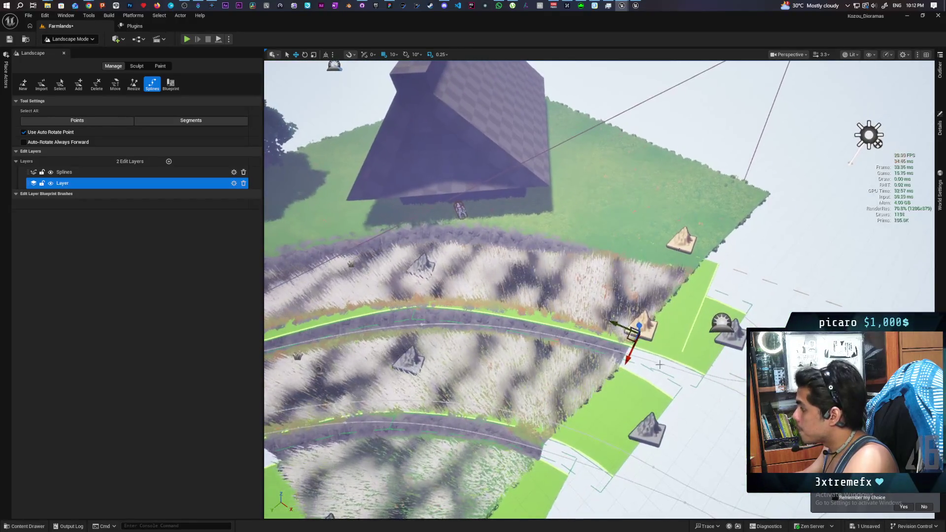
pyautogui.click(82, 44)
pyautogui.click(69, 51)
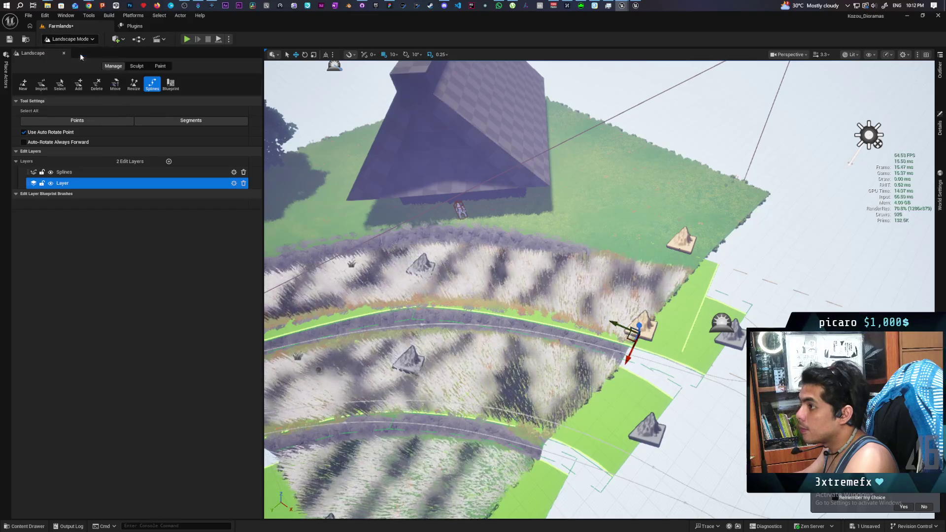
# Move the spline point at the field edge left to reshape the curve.
pyautogui.press('f')
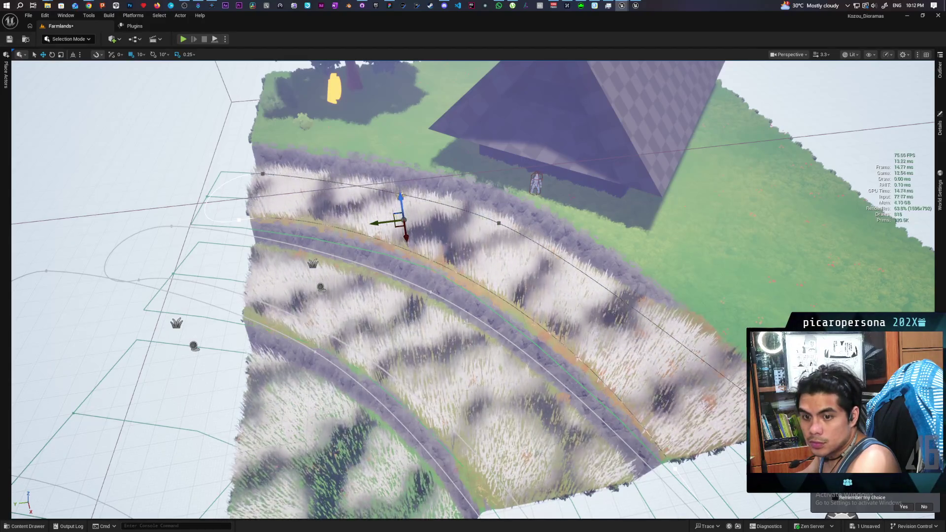
pyautogui.moveTo(466, 318)
pyautogui.mouseDown()
pyautogui.moveTo(423, 276)
pyautogui.moveTo(501, 358)
pyautogui.mouseUp()
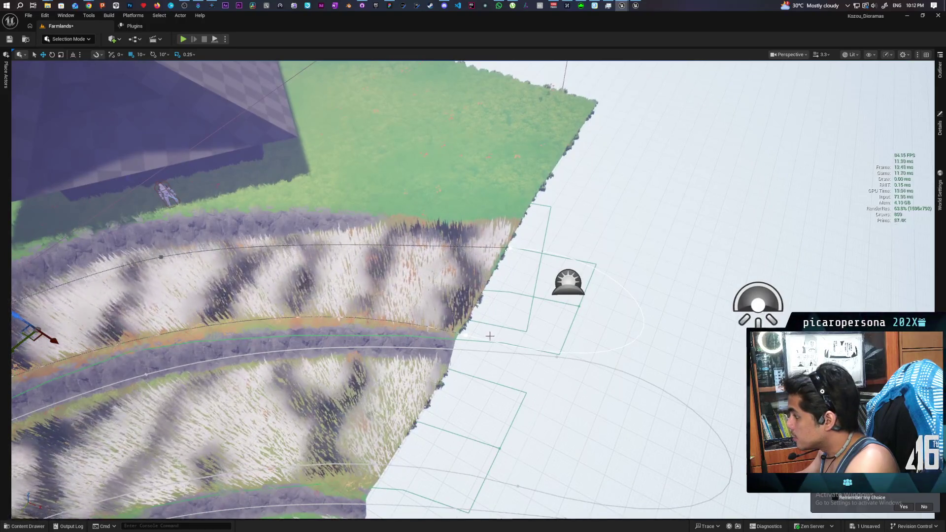
pyautogui.click(466, 334)
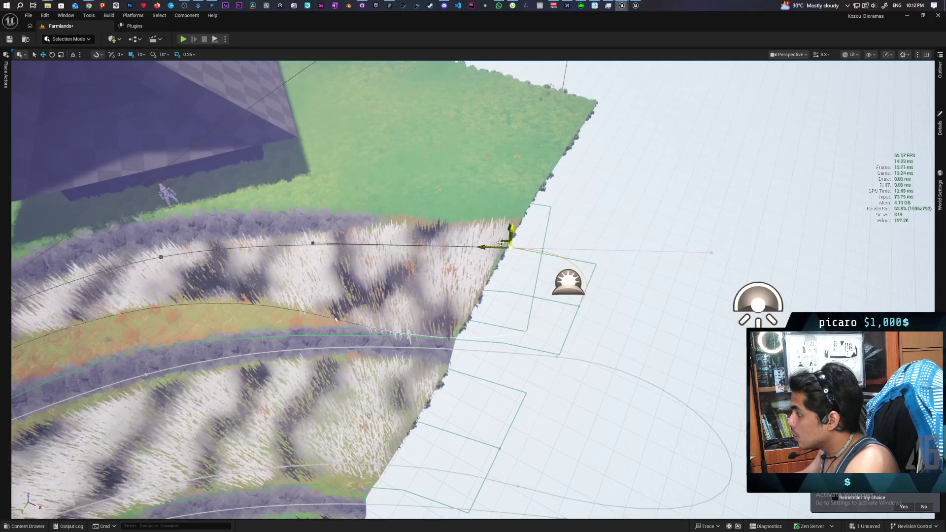
pyautogui.moveTo(497, 247); pyautogui.dragTo(465, 246)
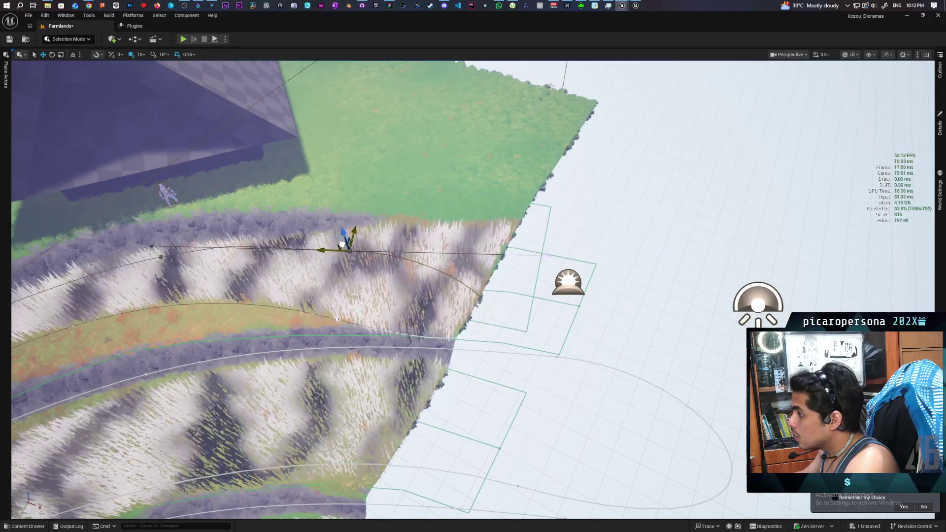
pyautogui.press('f')
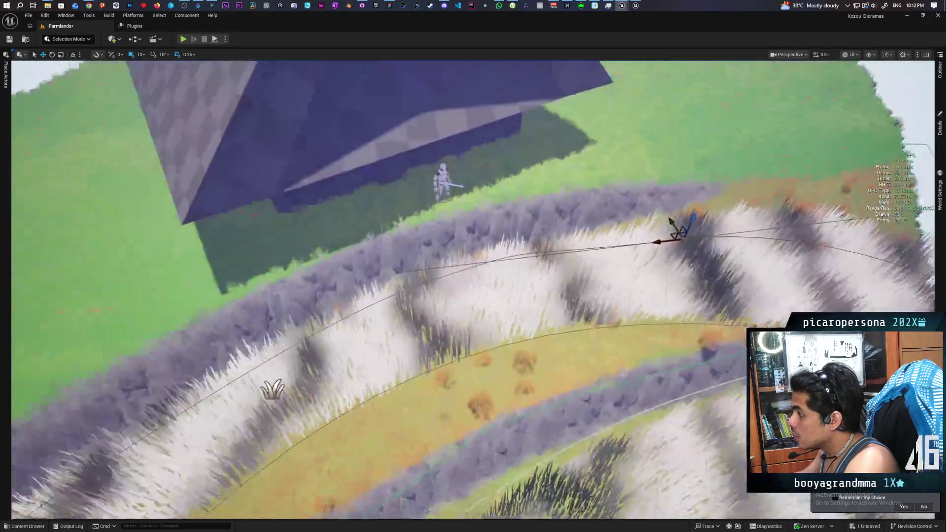
# Drag another grass spline point left so the white grass band follows a new path.
pyautogui.scroll(-5, 473, 290)
pyautogui.scroll(5, 473, 290)
pyautogui.scroll(1, 436, 284)
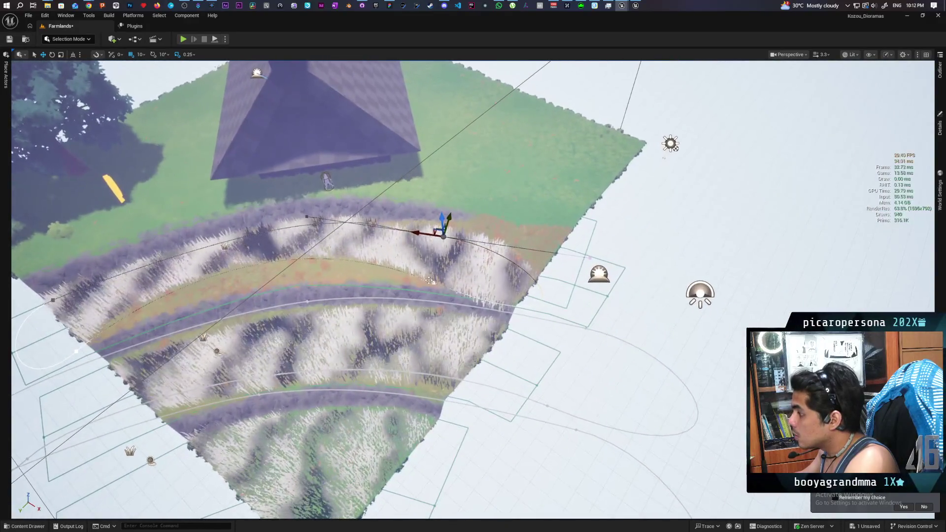
pyautogui.click(433, 283)
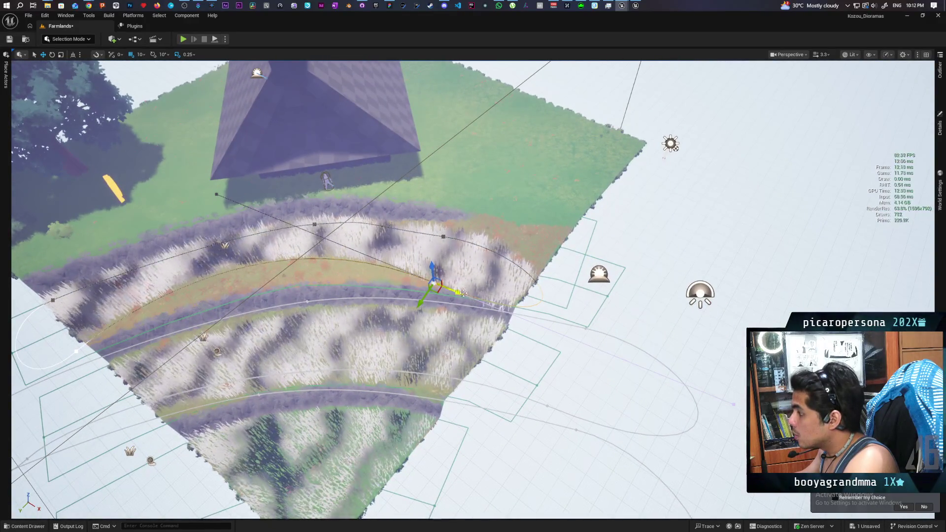
pyautogui.moveTo(433, 283)
pyautogui.mouseDown()
pyautogui.moveTo(219, 210)
pyautogui.moveTo(397, 275)
pyautogui.moveTo(351, 270)
pyautogui.mouseUp()
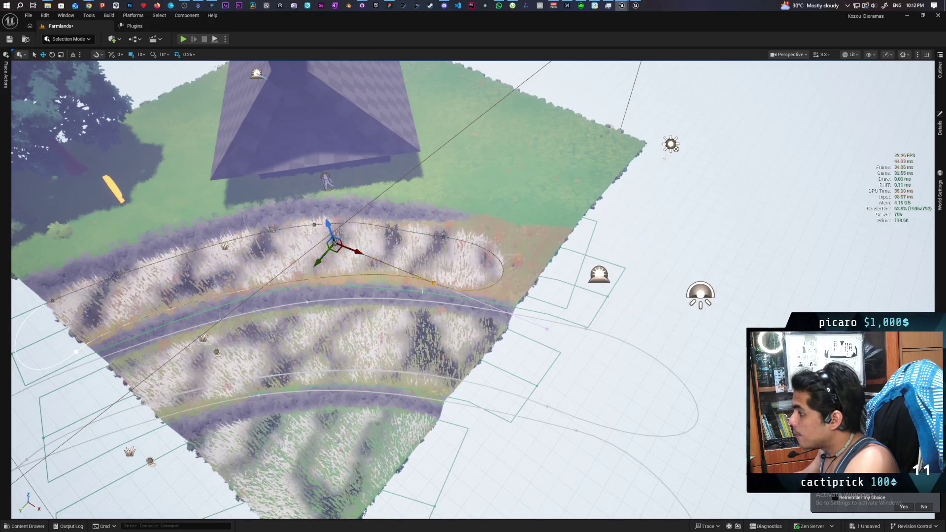
pyautogui.scroll(10, 473, 266)
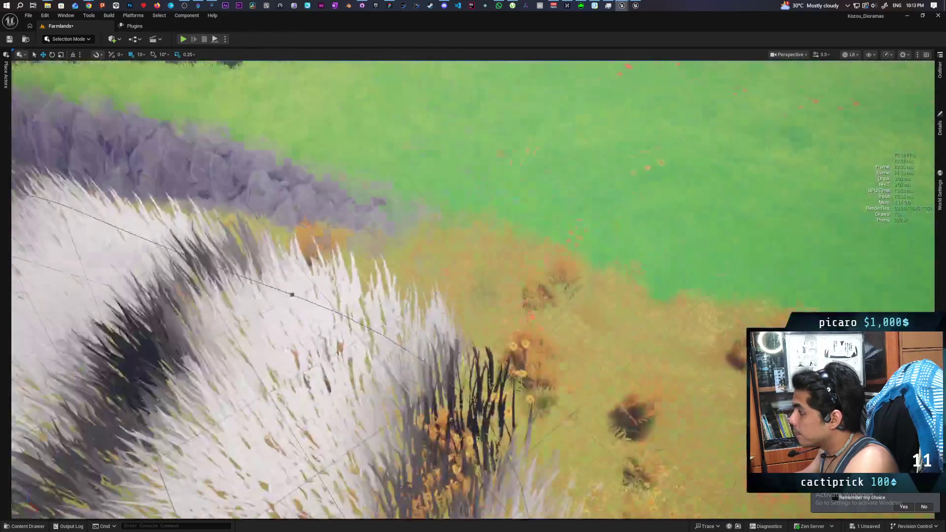
pyautogui.scroll(-3, 473, 265)
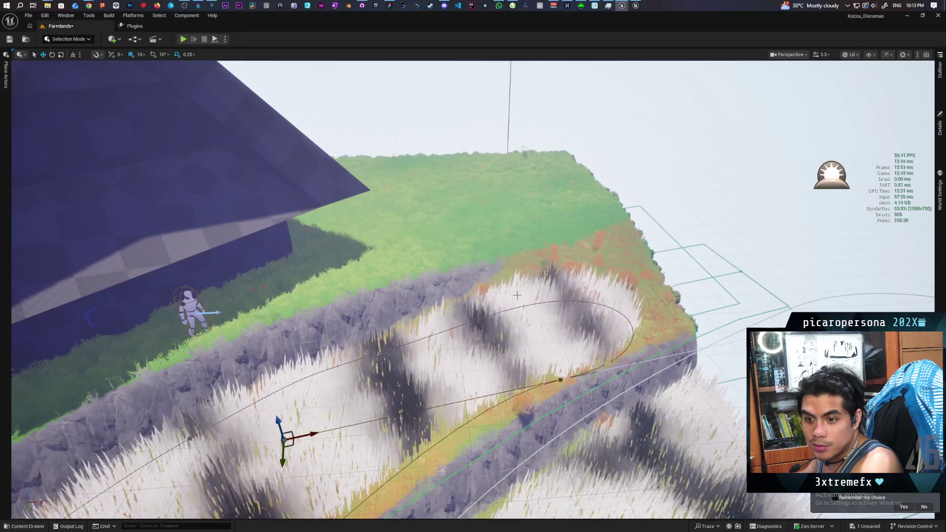
# Extend the grass spline with a new point beyond the loop's far end.
pyautogui.moveTo(517, 295)
pyautogui.mouseDown()
pyautogui.moveTo(434, 296)
pyautogui.moveTo(542, 295)
pyautogui.moveTo(559, 220)
pyautogui.moveTo(594, 236)
pyautogui.moveTo(566, 221)
pyautogui.mouseUp()
pyautogui.moveTo(463, 261); pyautogui.dragTo(457, 255)
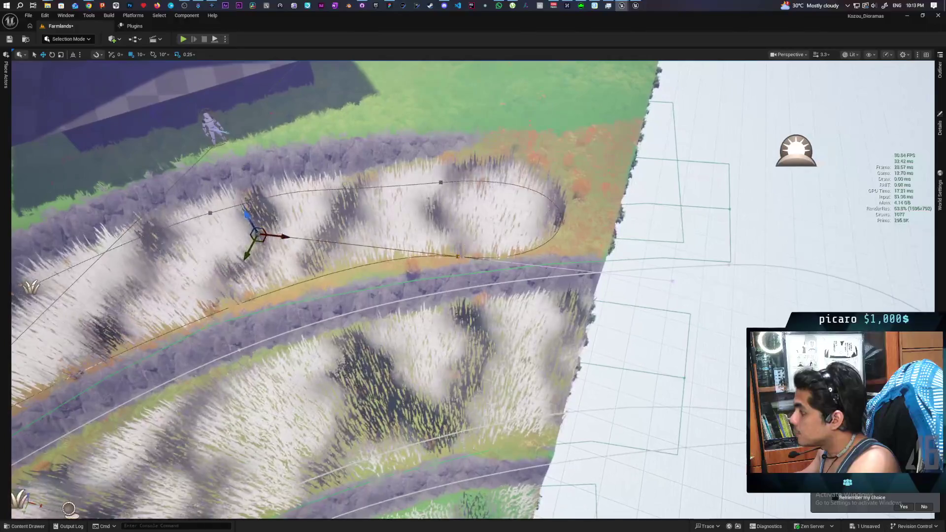
pyautogui.click(456, 255)
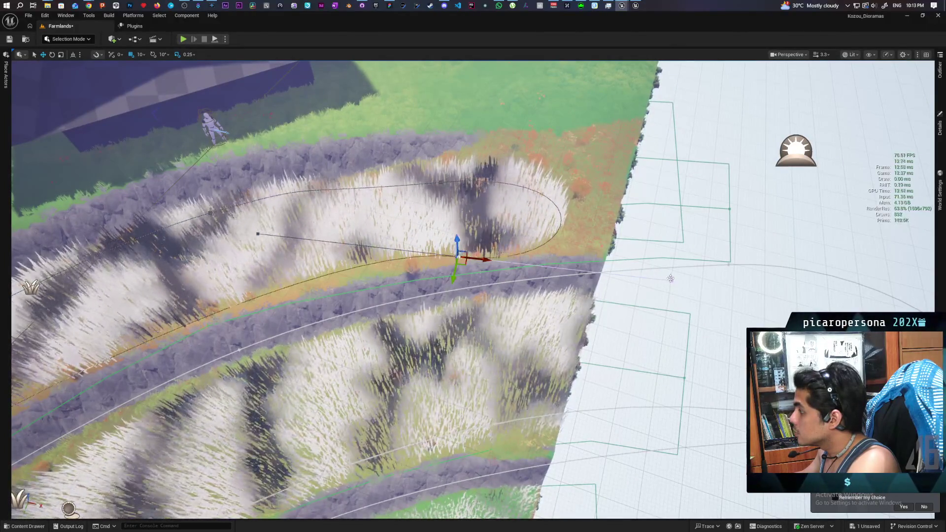
pyautogui.moveTo(471, 256)
pyautogui.mouseDown()
pyautogui.moveTo(693, 284)
pyautogui.moveTo(528, 282)
pyautogui.moveTo(652, 304)
pyautogui.moveTo(636, 315)
pyautogui.mouseUp()
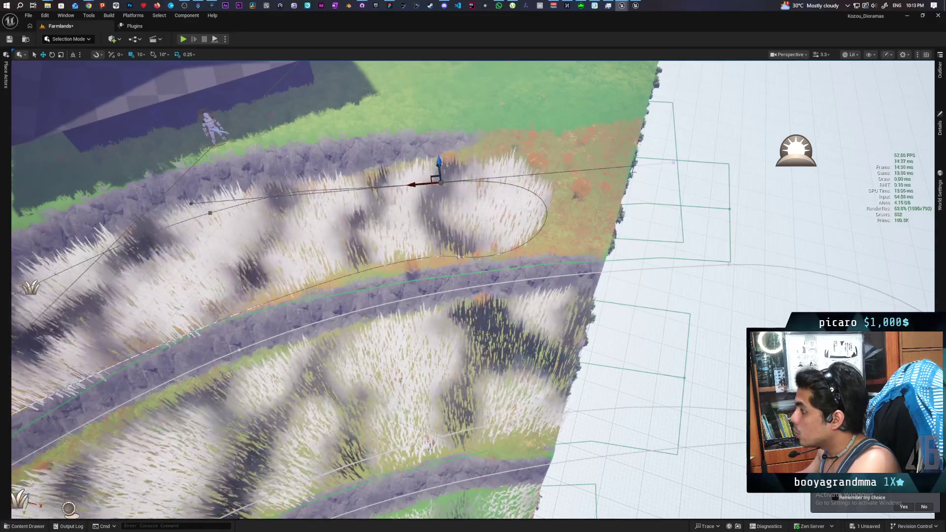
# Pull the new endpoint back and reposition a loop point to tighten the curve.
pyautogui.click(673, 162)
pyautogui.moveTo(654, 163)
pyautogui.mouseDown()
pyautogui.moveTo(521, 181)
pyautogui.moveTo(498, 197)
pyautogui.moveTo(522, 195)
pyautogui.moveTo(487, 201)
pyautogui.moveTo(497, 212)
pyautogui.moveTo(488, 195)
pyautogui.mouseUp()
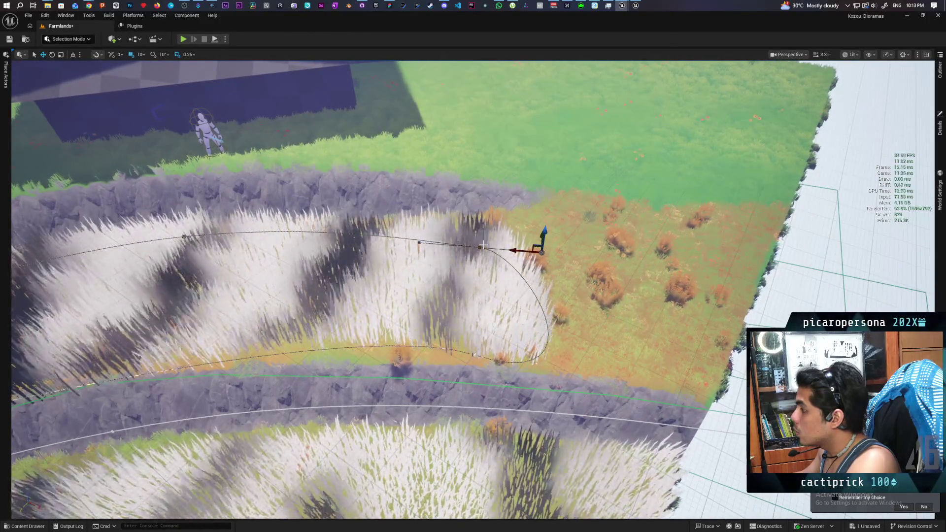
pyautogui.click(419, 243)
pyautogui.moveTo(432, 237)
pyautogui.mouseDown()
pyautogui.moveTo(444, 195)
pyautogui.moveTo(433, 200)
pyautogui.mouseUp()
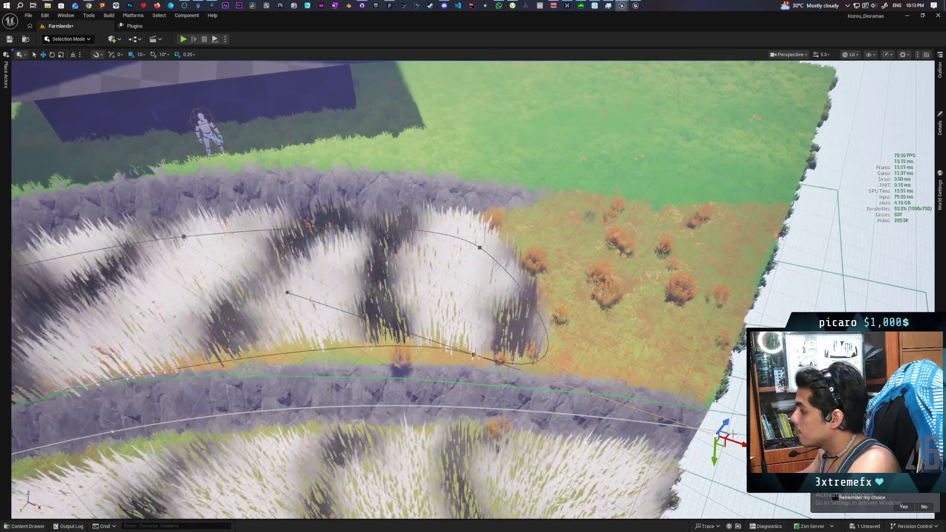
pyautogui.moveTo(671, 394); pyautogui.dragTo(538, 389)
pyautogui.moveTo(537, 422)
pyautogui.mouseDown()
pyautogui.moveTo(607, 424)
pyautogui.moveTo(589, 382)
pyautogui.moveTo(570, 370)
pyautogui.moveTo(374, 379)
pyautogui.moveTo(370, 350)
pyautogui.mouseUp()
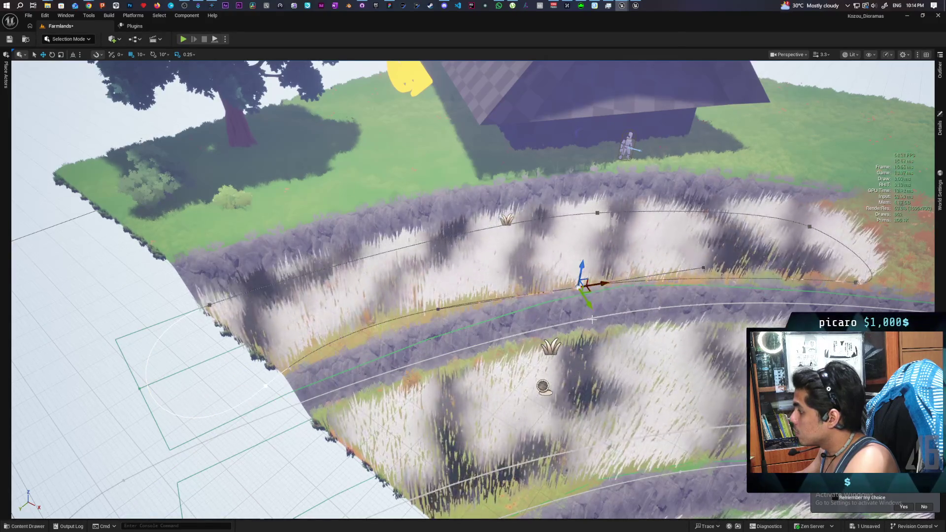
# Nudge another upper grass spline control point toward the terrace's lower edge.
pyautogui.scroll(-3, 592, 319)
pyautogui.scroll(5, 592, 319)
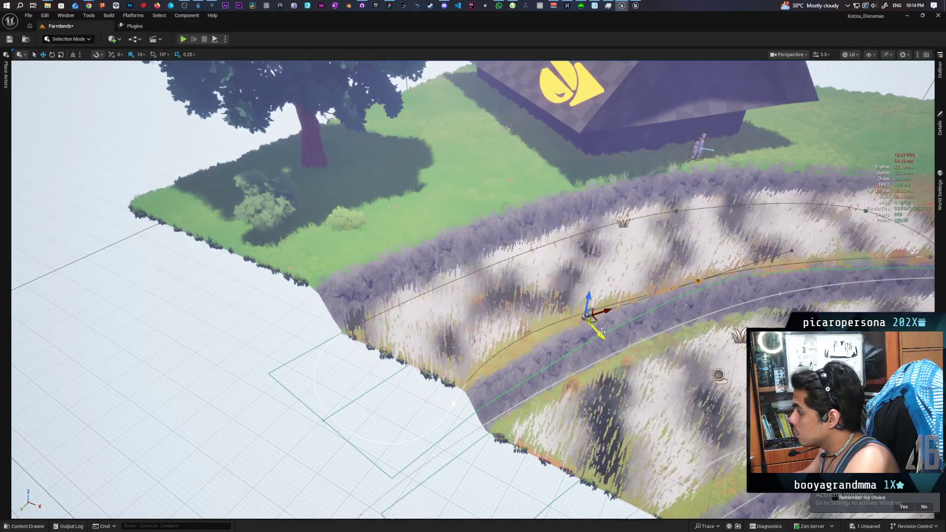
pyautogui.scroll(-3, 601, 332)
pyautogui.scroll(4, 496, 360)
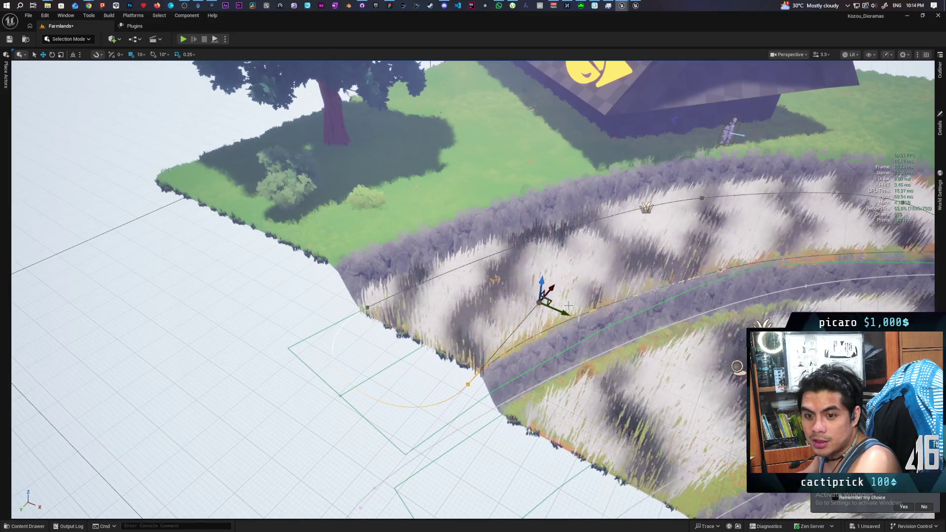
pyautogui.scroll(8, 674, 301)
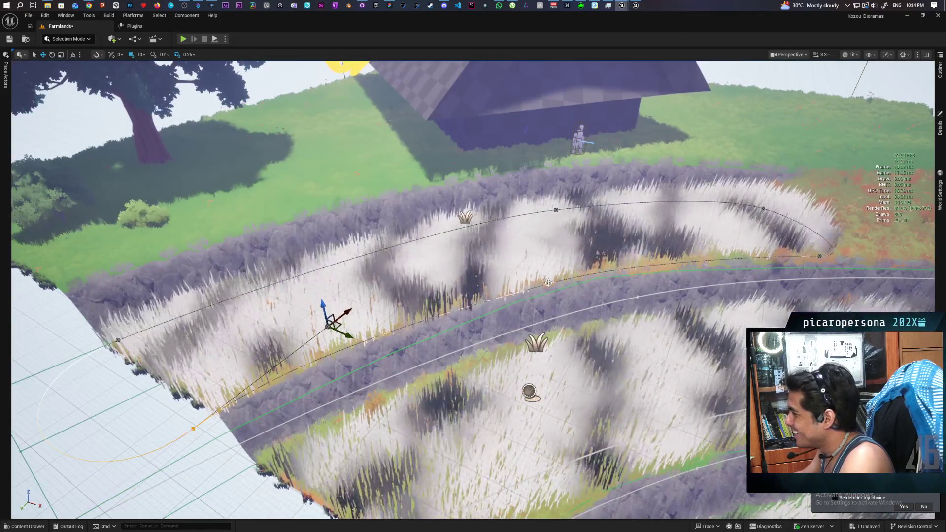
pyautogui.click(547, 283)
pyautogui.moveTo(562, 296); pyautogui.dragTo(558, 293)
pyautogui.scroll(-5, 558, 293)
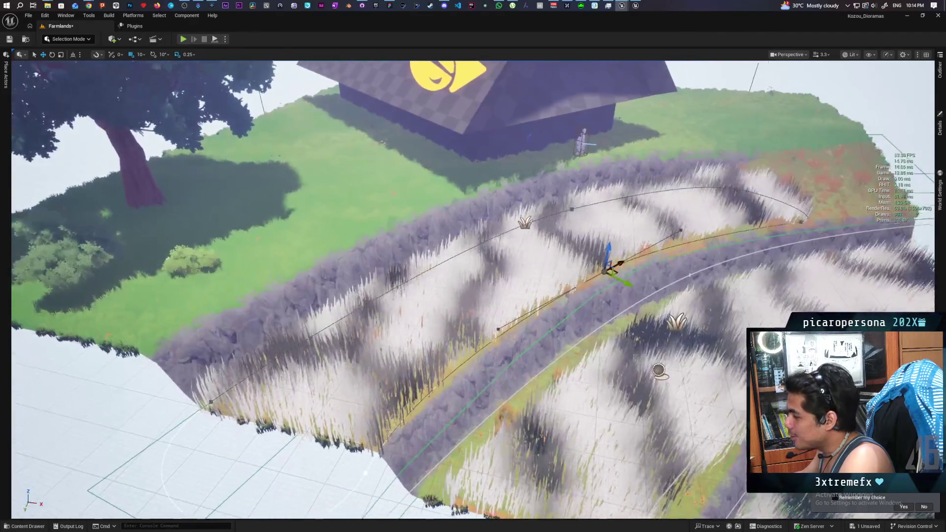
pyautogui.scroll(4, 558, 293)
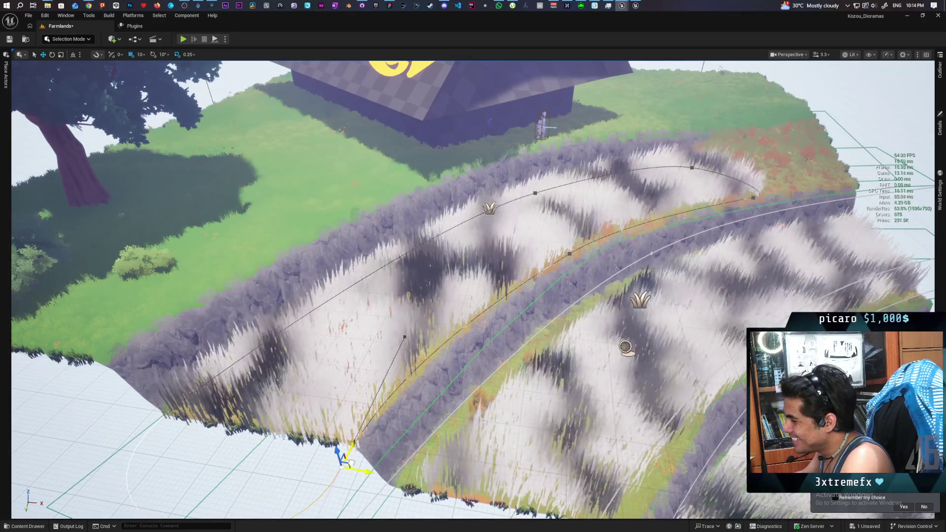
pyautogui.moveTo(345, 461); pyautogui.dragTo(424, 414)
pyautogui.scroll(5, 513, 252)
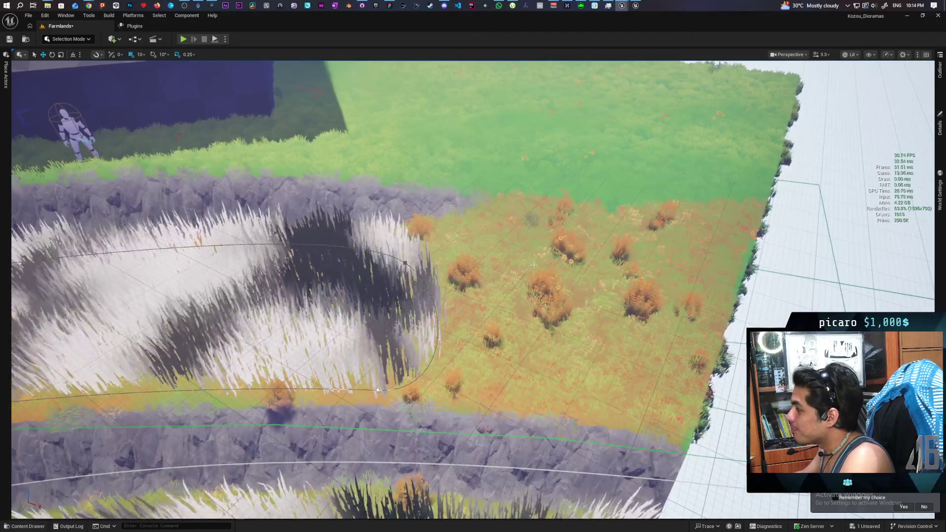
pyautogui.click(68, 39)
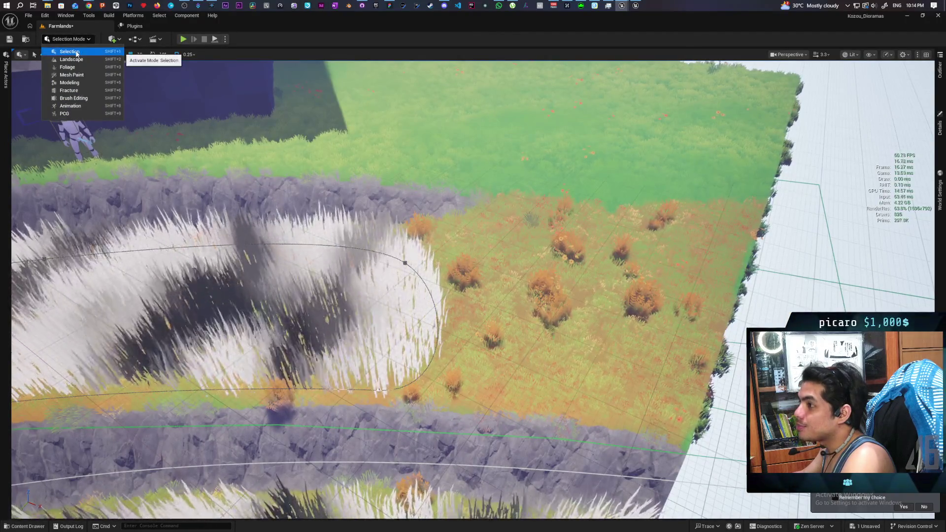
# Switch to Landscape mode and show the Details for the two chosen spline control points.
pyautogui.click(69, 52)
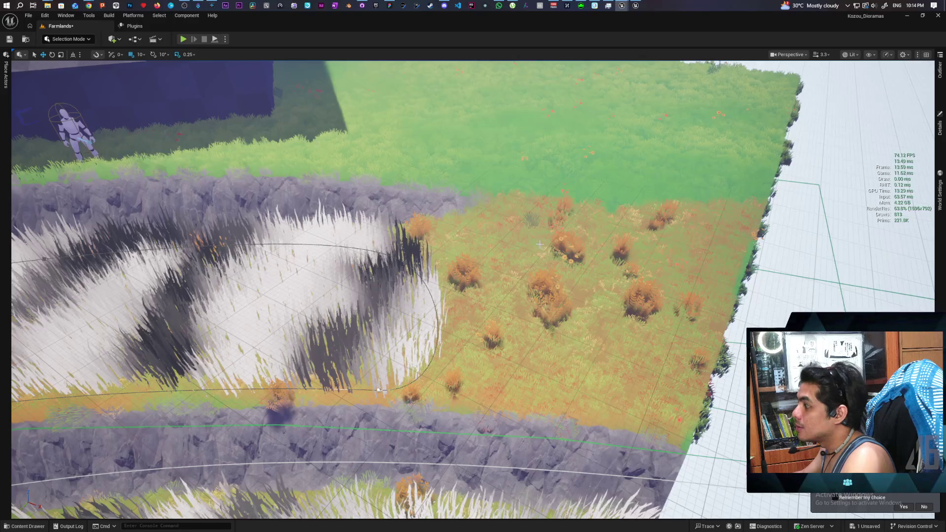
pyautogui.hotkey('shift', '2')
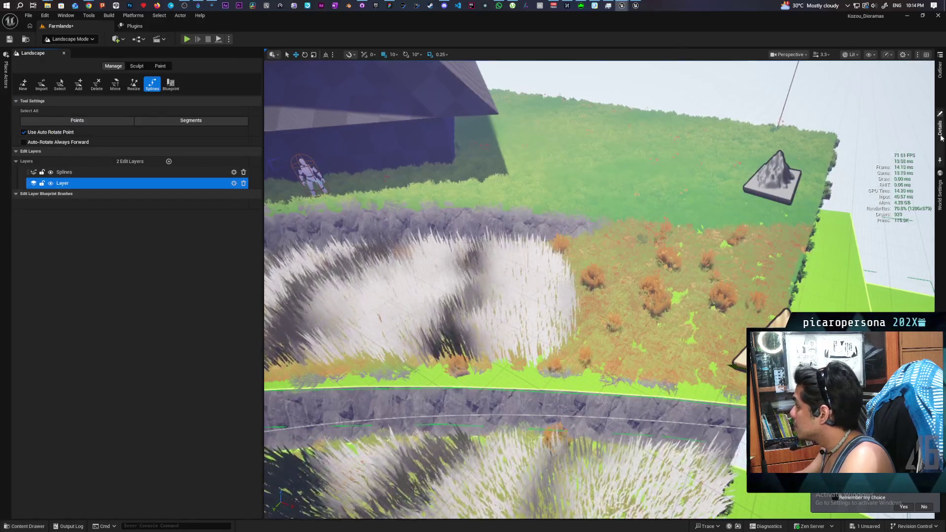
pyautogui.click(939, 126)
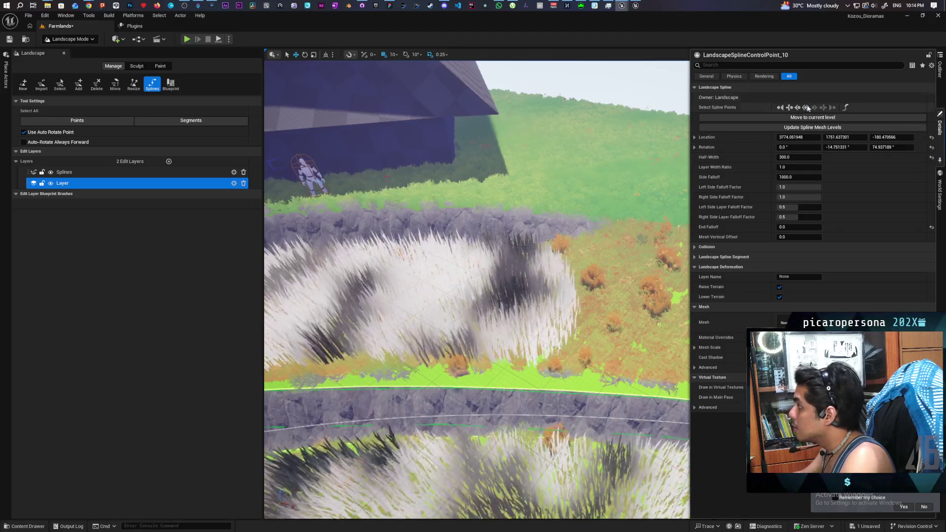
pyautogui.click(811, 117)
pyautogui.click(939, 125)
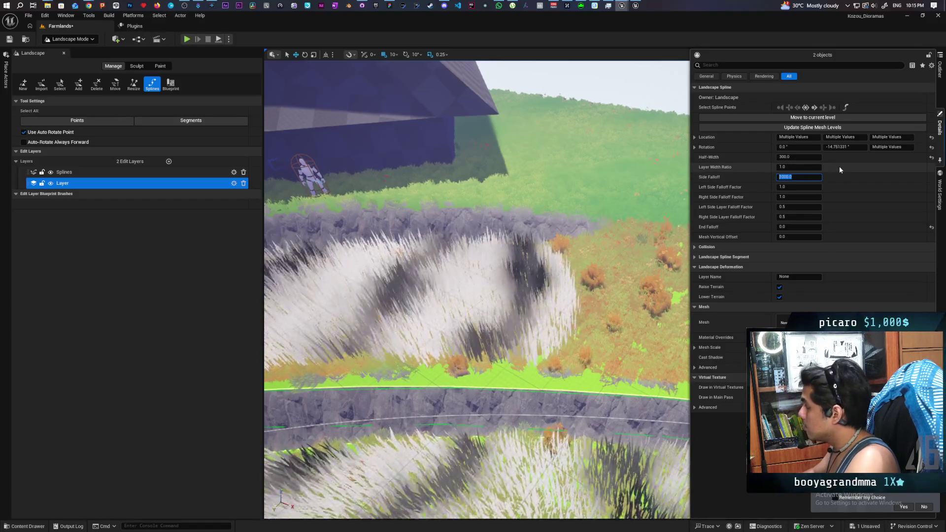
# Set Side Falloff to 200 on both spline points and frame them in view.
pyautogui.write('200')
pyautogui.press('Return')
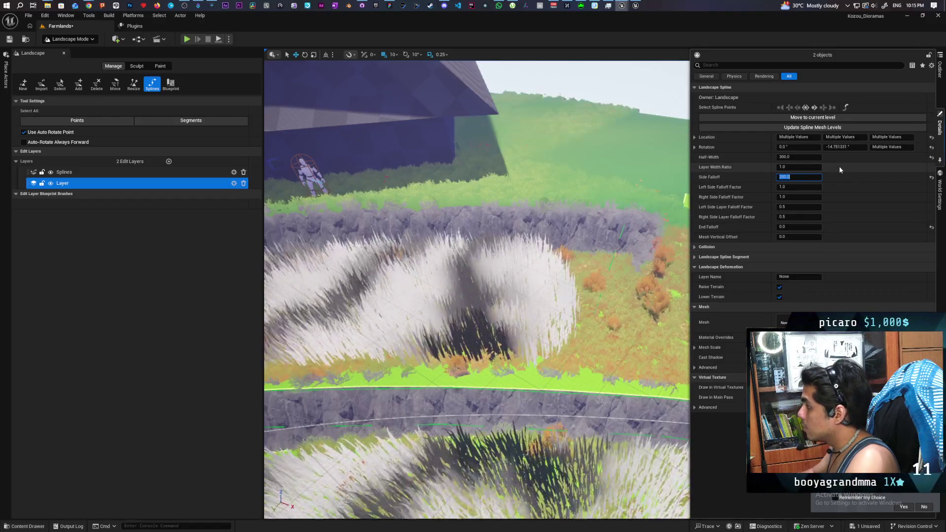
pyautogui.press('f')
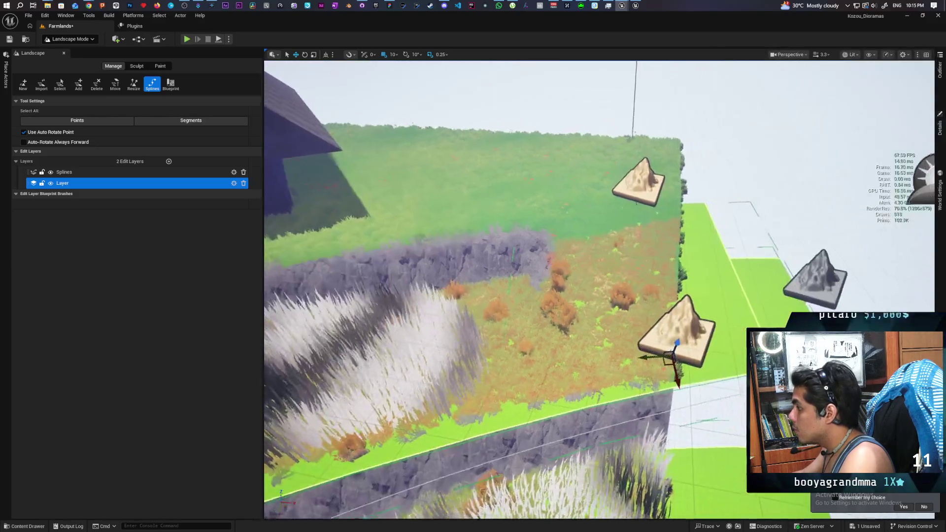
pyautogui.moveTo(429, 447); pyautogui.dragTo(433, 446)
pyautogui.scroll(-10, 431, 448)
pyautogui.click(92, 40)
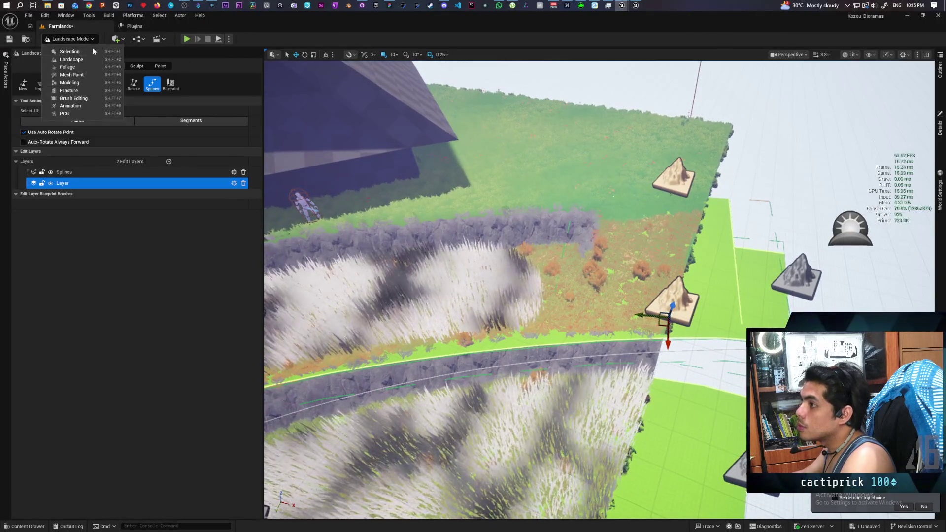
pyautogui.click(184, 192)
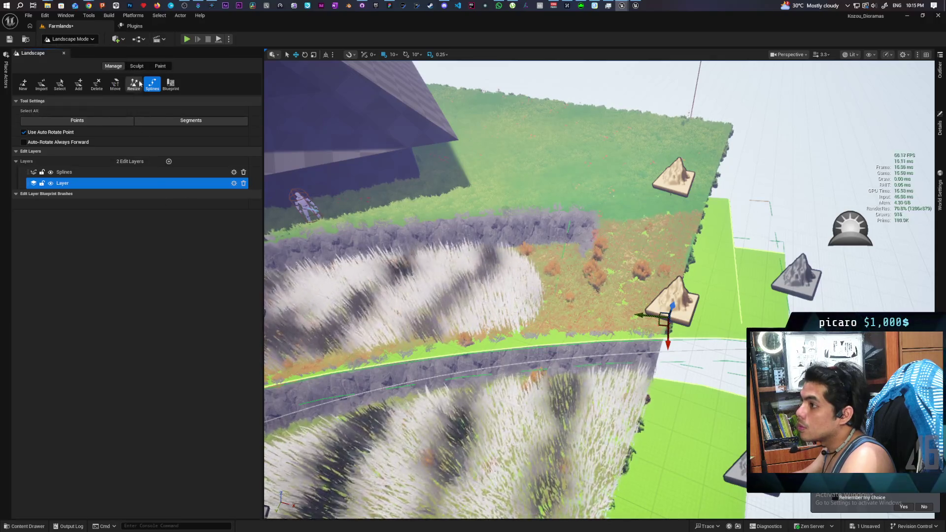
pyautogui.click(160, 66)
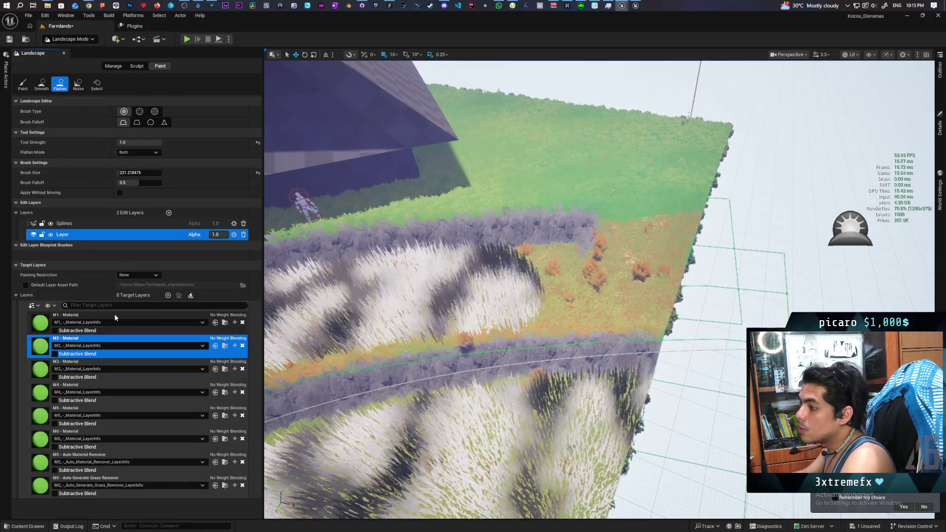
# Try painting M1 on the lawn edge, undo it, and reduce Brush Size to 139.78.
pyautogui.click(115, 317)
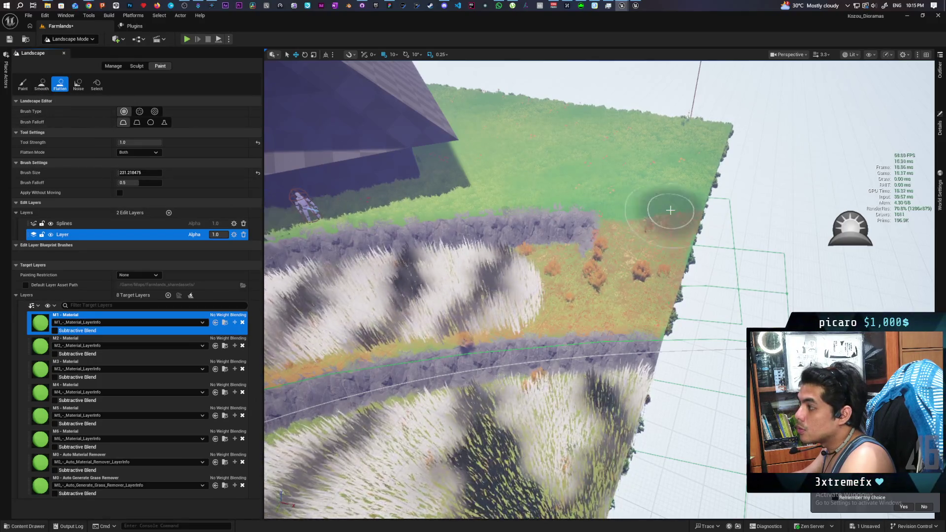
pyautogui.moveTo(629, 262)
pyautogui.mouseDown()
pyautogui.moveTo(619, 268)
pyautogui.moveTo(624, 278)
pyautogui.mouseUp()
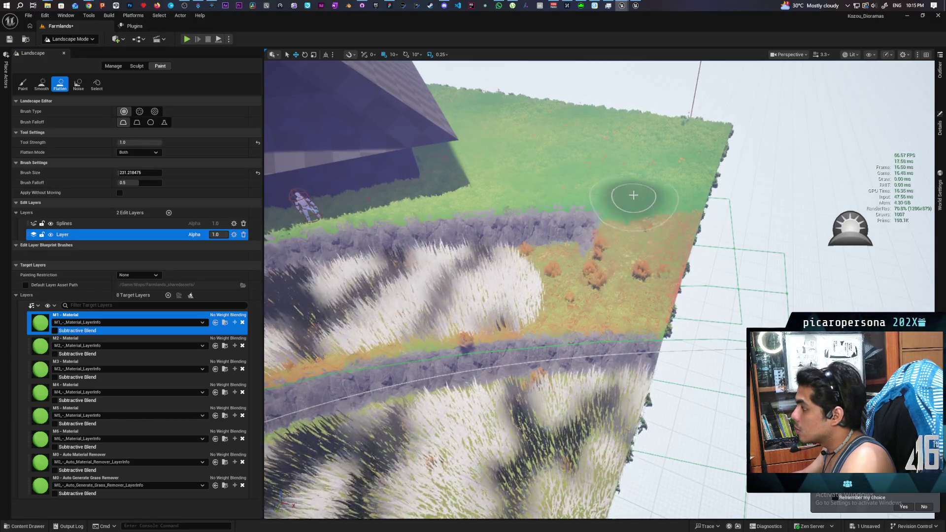
pyautogui.hotkey('ctrl', 'z')
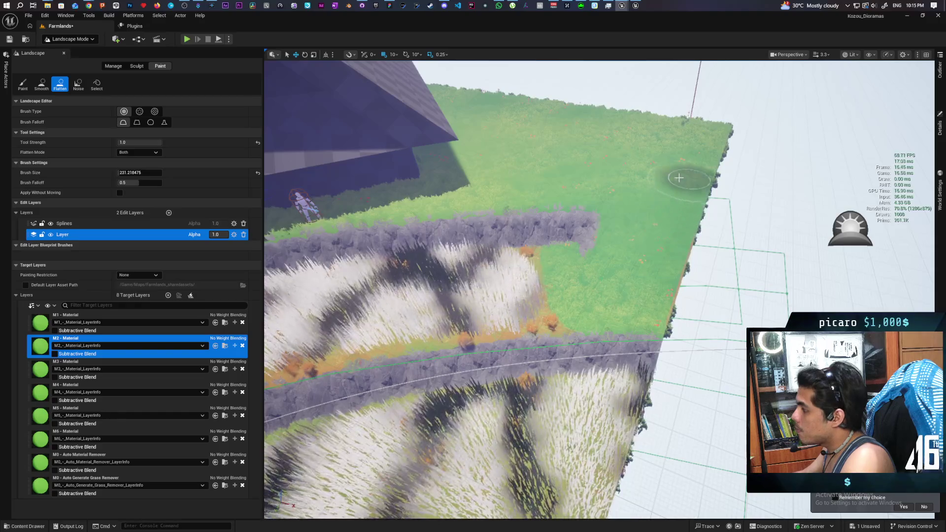
pyautogui.scroll(3, 697, 173)
pyautogui.scroll(-5, 672, 190)
pyautogui.scroll(8, 672, 190)
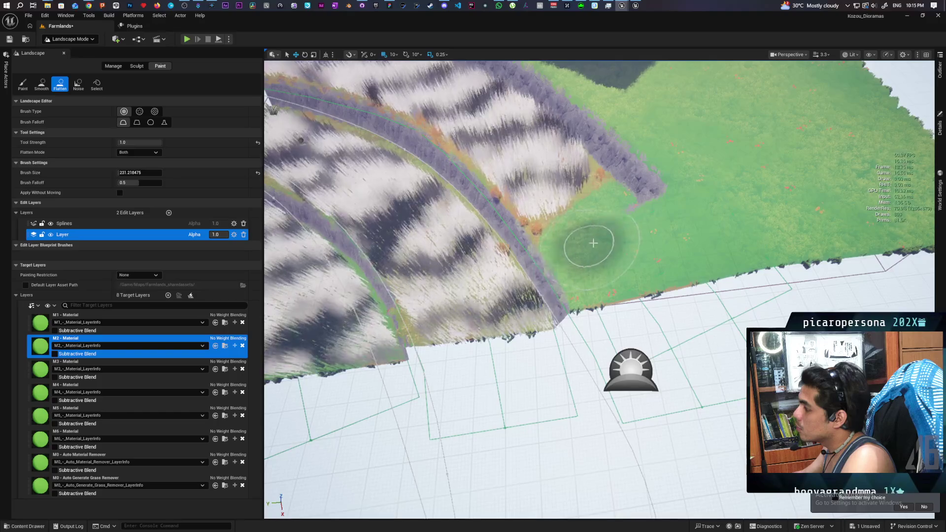
pyautogui.moveTo(141, 172); pyautogui.dragTo(111, 173)
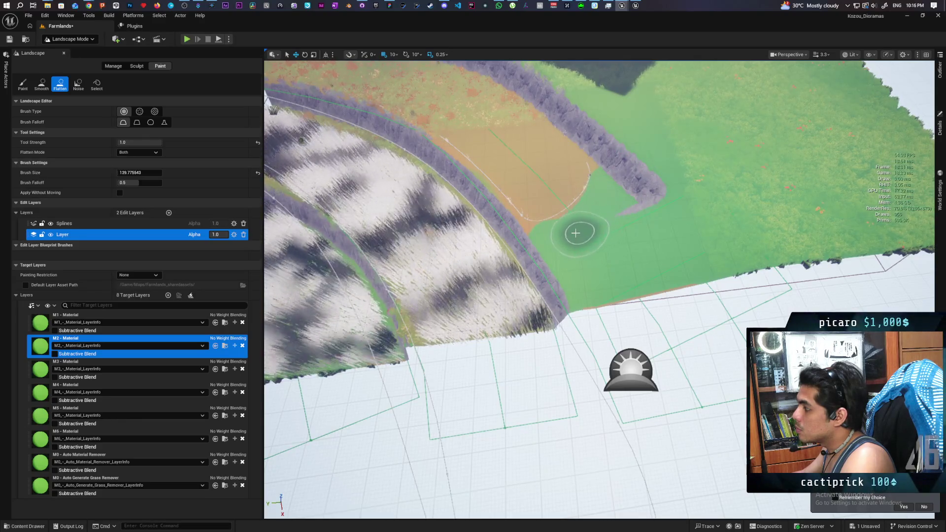
pyautogui.scroll(-2, 598, 207)
pyautogui.moveTo(598, 206); pyautogui.dragTo(541, 189)
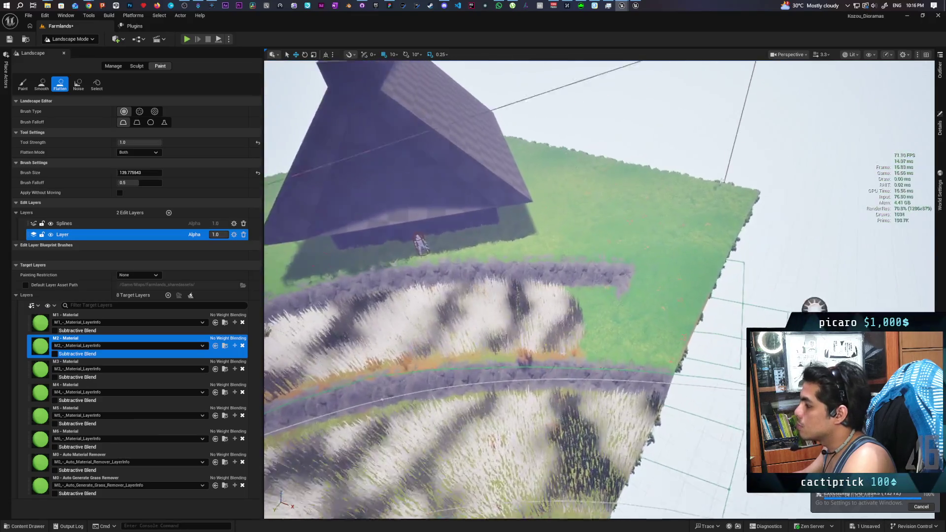
pyautogui.scroll(5, 606, 307)
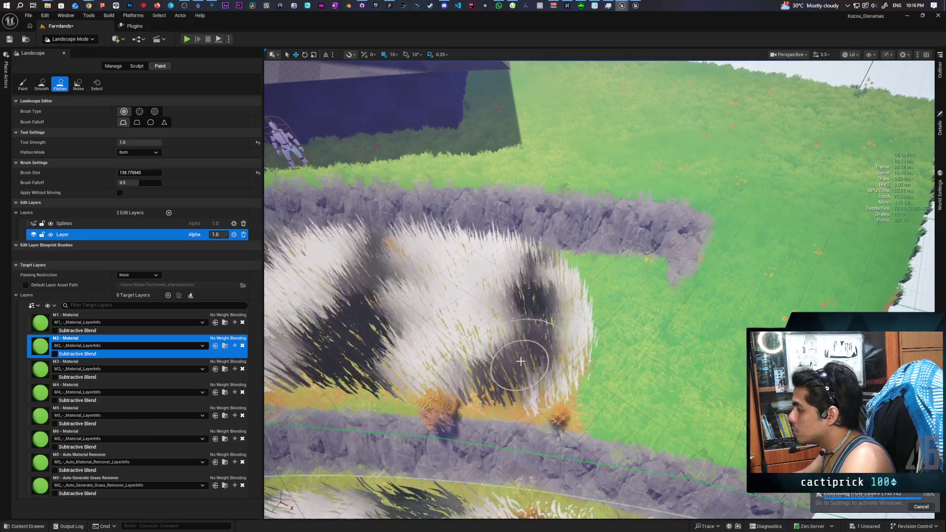
pyautogui.scroll(1, 525, 354)
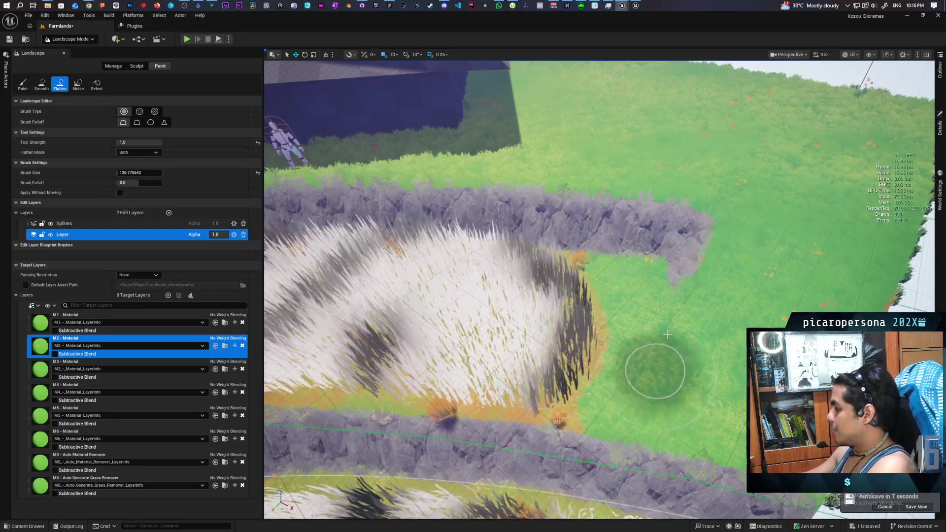
# Return to Selection mode and Play From Here on the landscape.
pyautogui.click(70, 39)
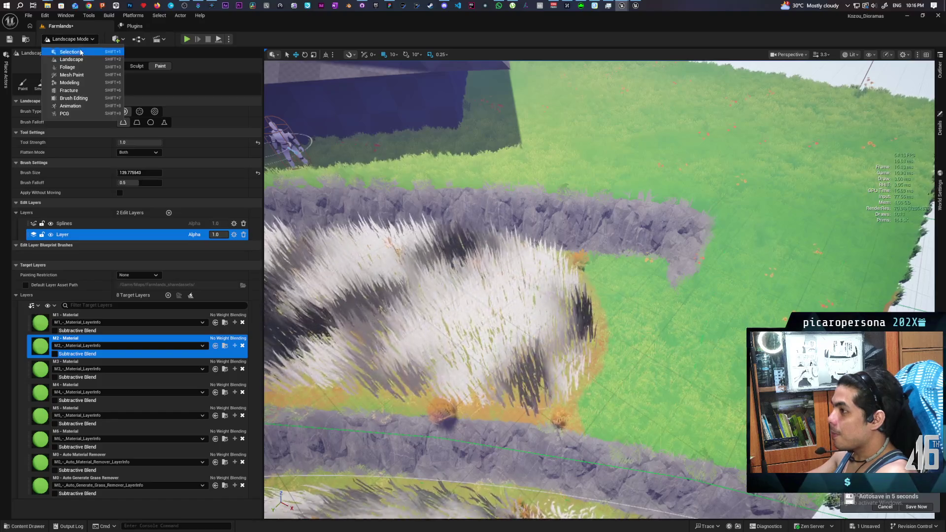
pyautogui.click(64, 48)
pyautogui.scroll(5, 747, 308)
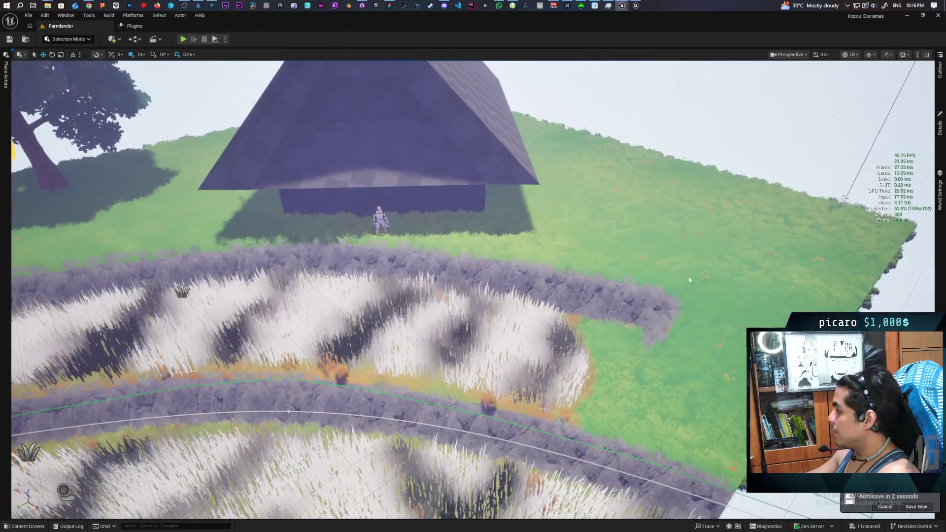
pyautogui.rightClick(688, 277)
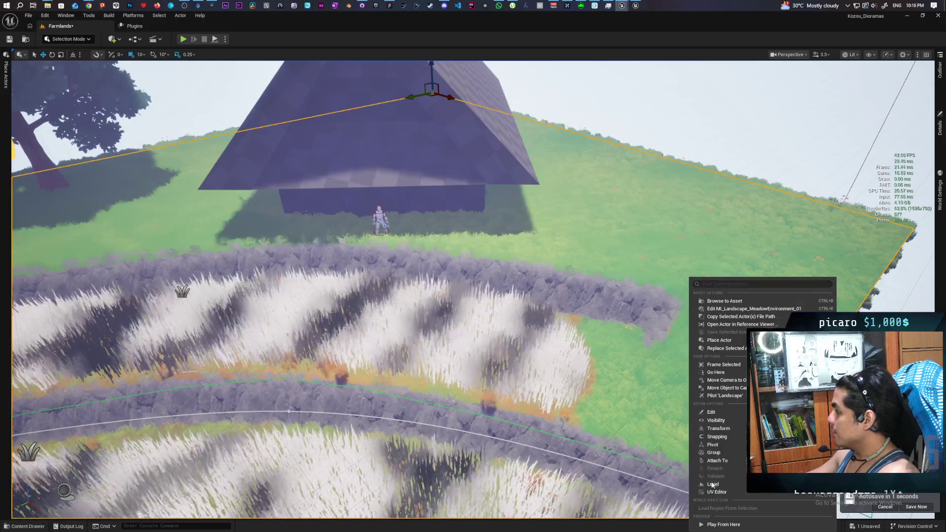
pyautogui.click(719, 504)
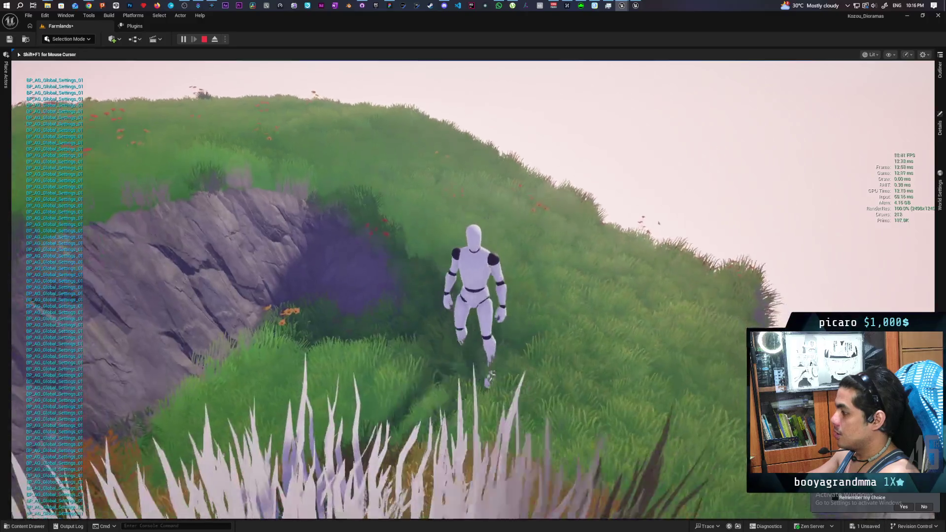
# Run the character along the cliff edge and through the tall grass terraces, then end the session.
pyautogui.press('w')
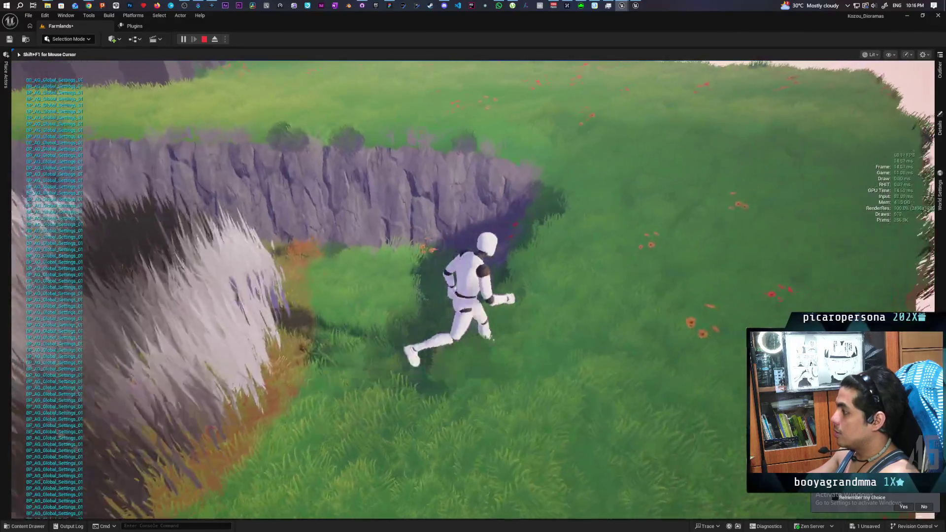
pyautogui.press('w')
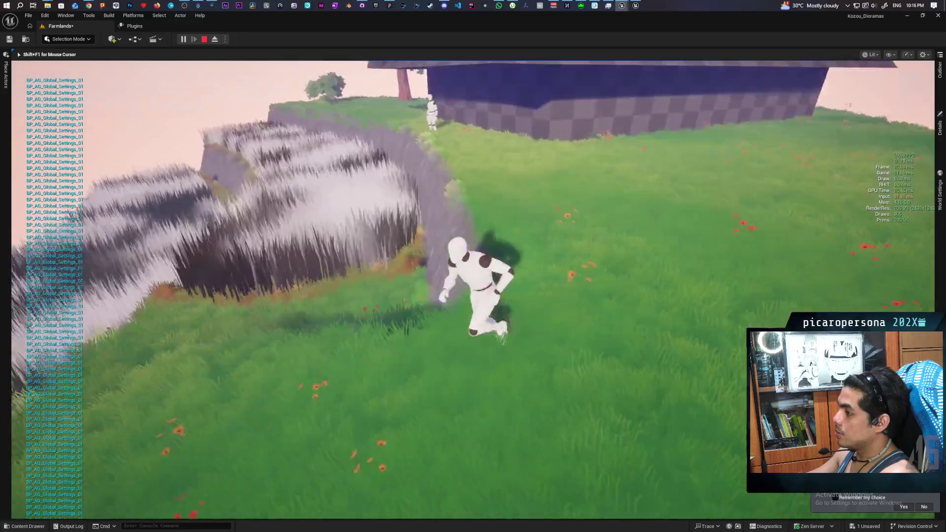
pyautogui.press('w')
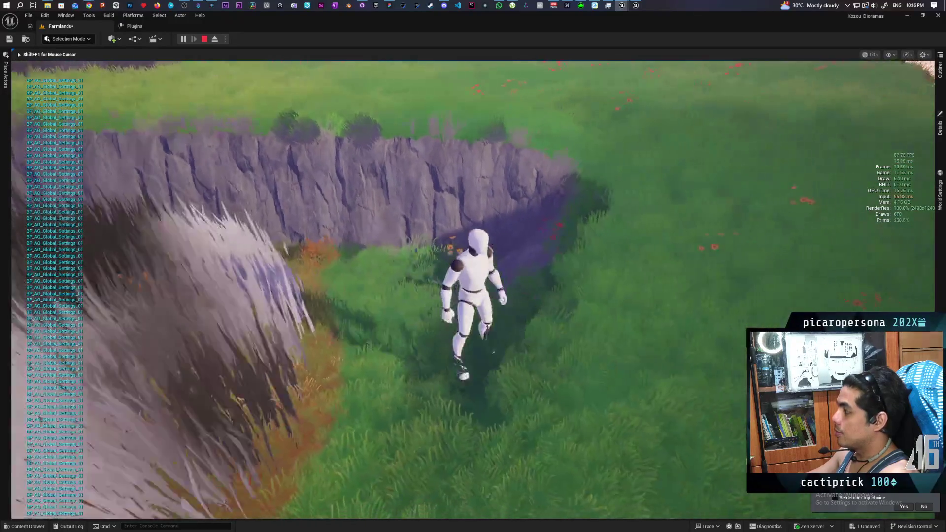
pyautogui.press('w')
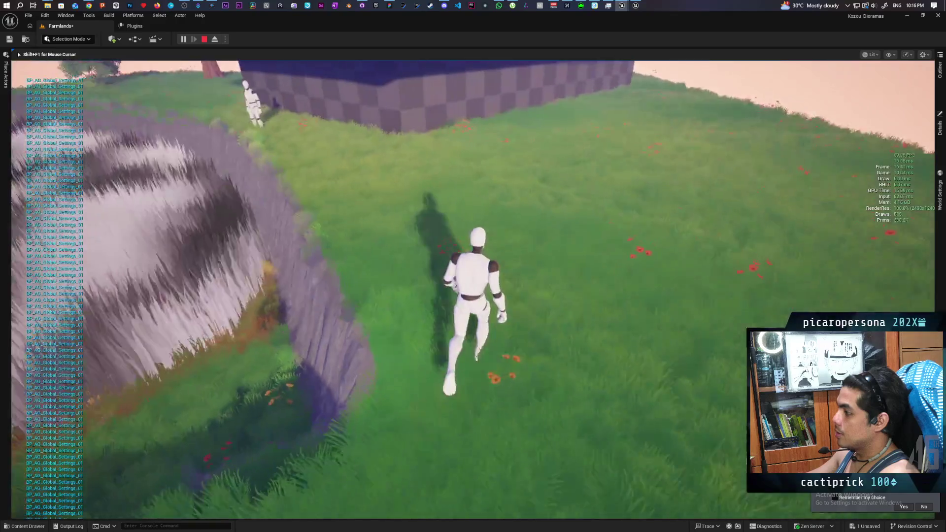
pyautogui.press('w')
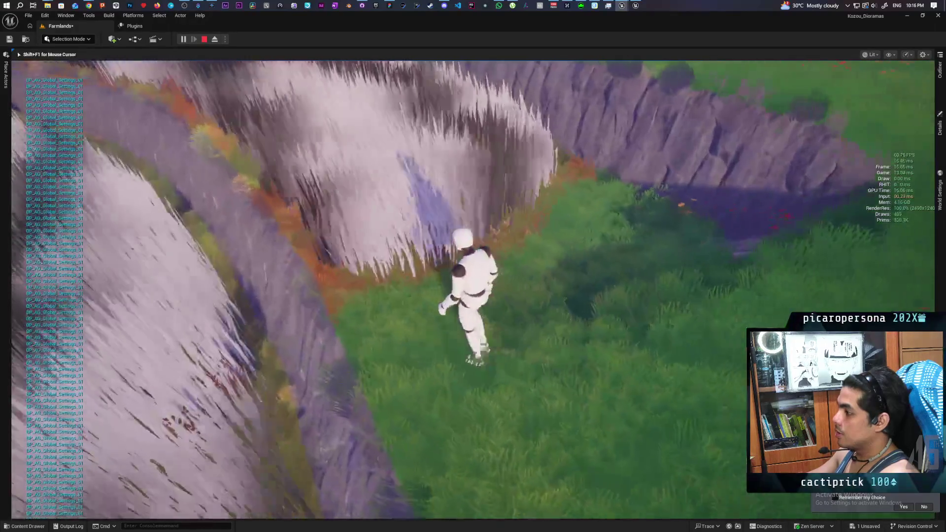
pyautogui.press('w')
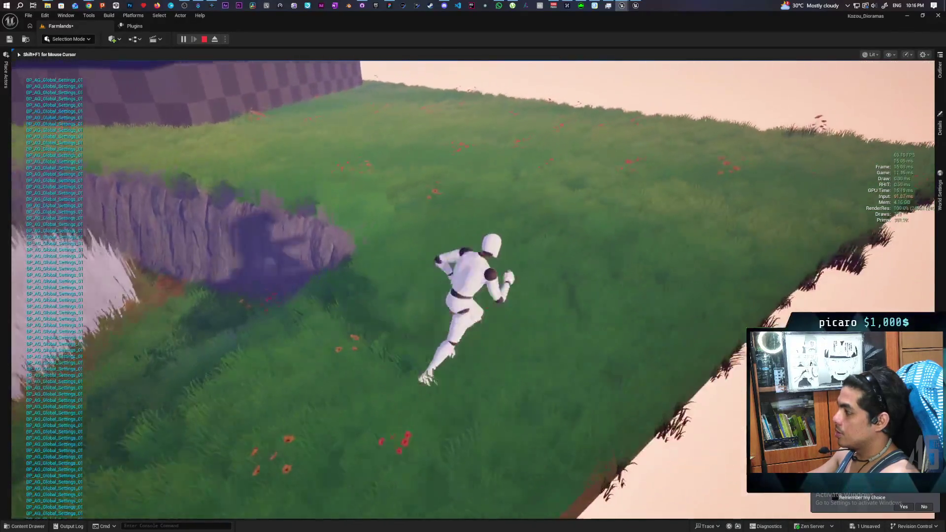
pyautogui.press('w')
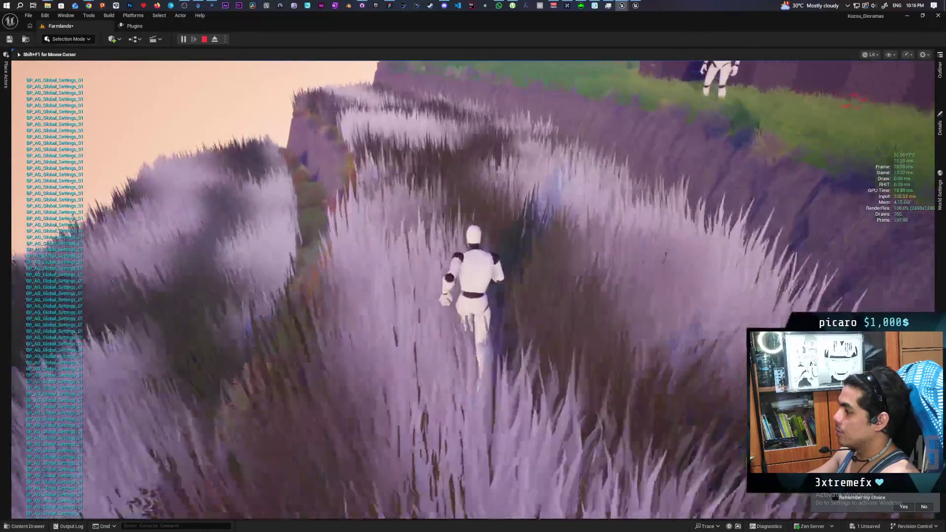
pyautogui.press('w')
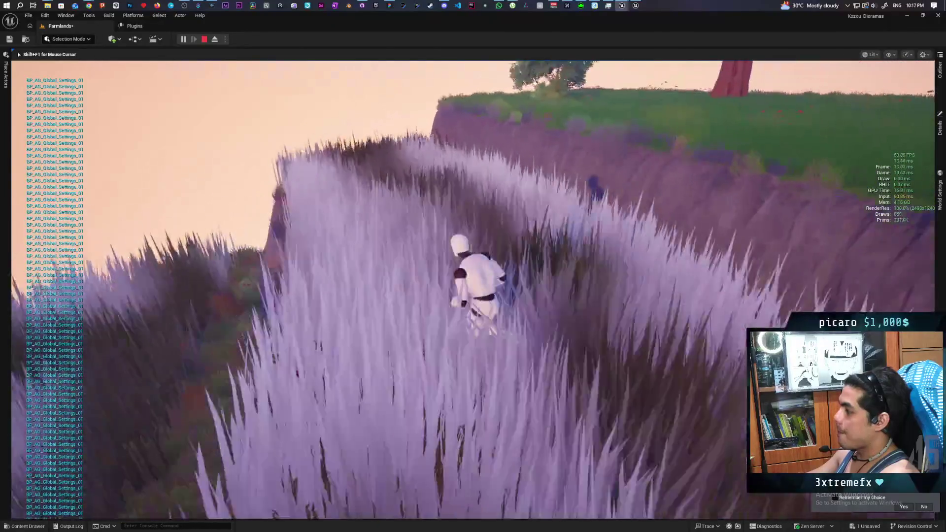
pyautogui.press('w')
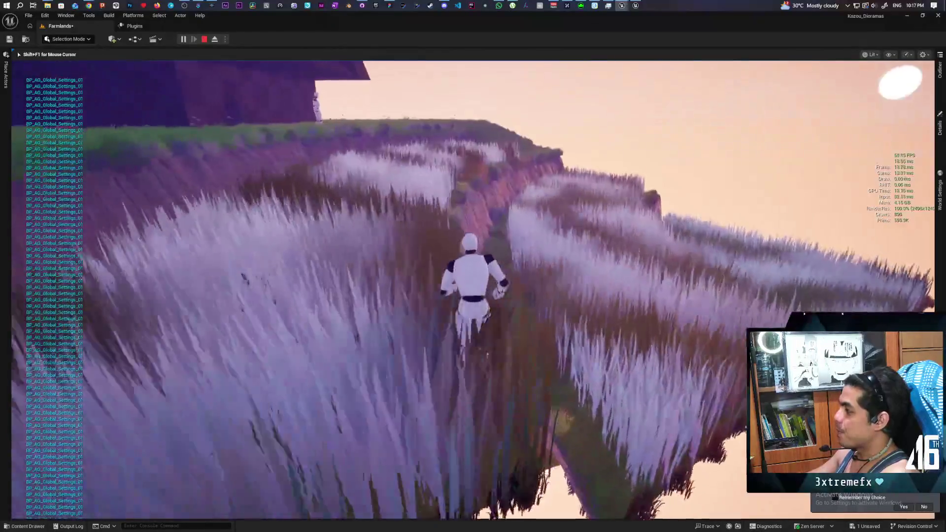
pyautogui.press('w')
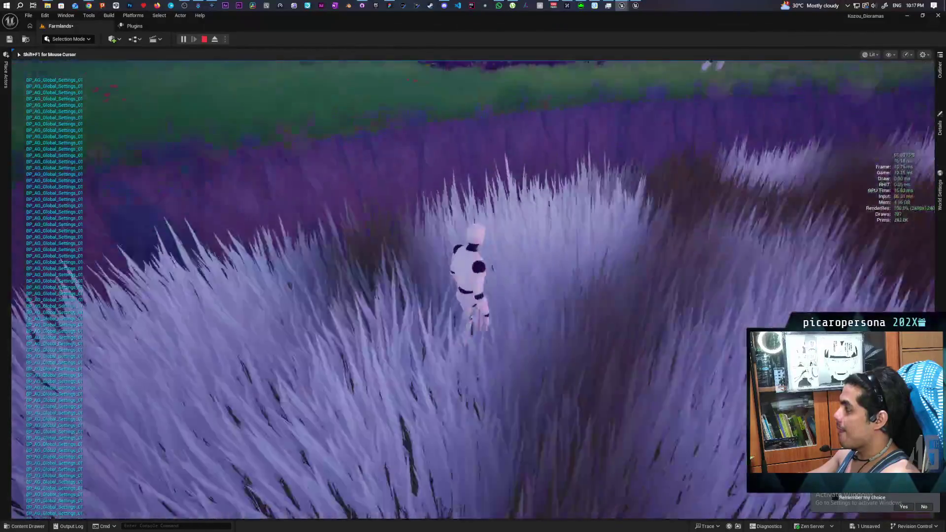
pyautogui.press('Escape')
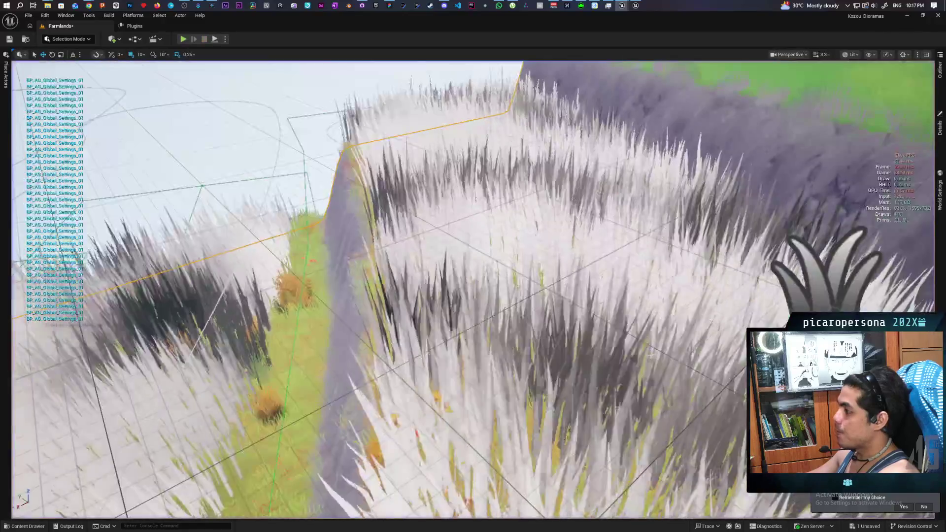
# Fly and reframe the editor camera around the diorama's house, tree and field terraces.
pyautogui.press('s')
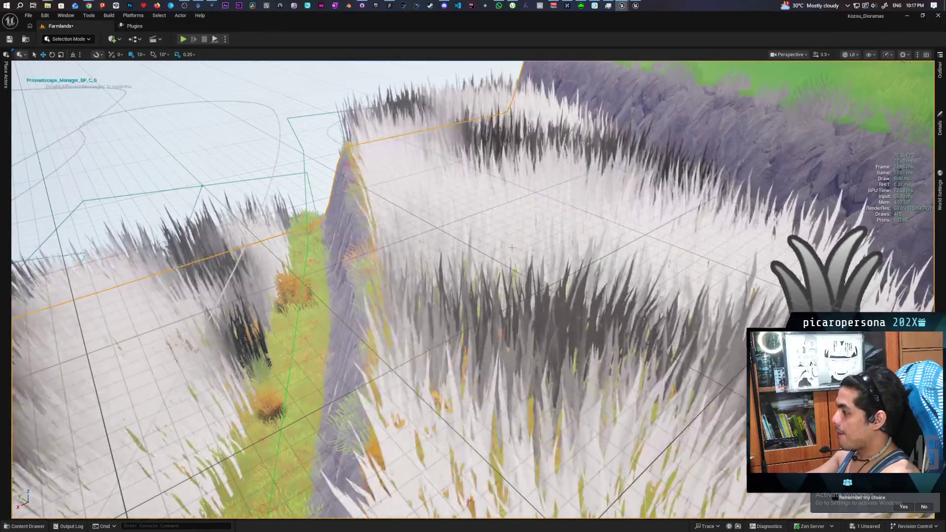
pyautogui.press('f')
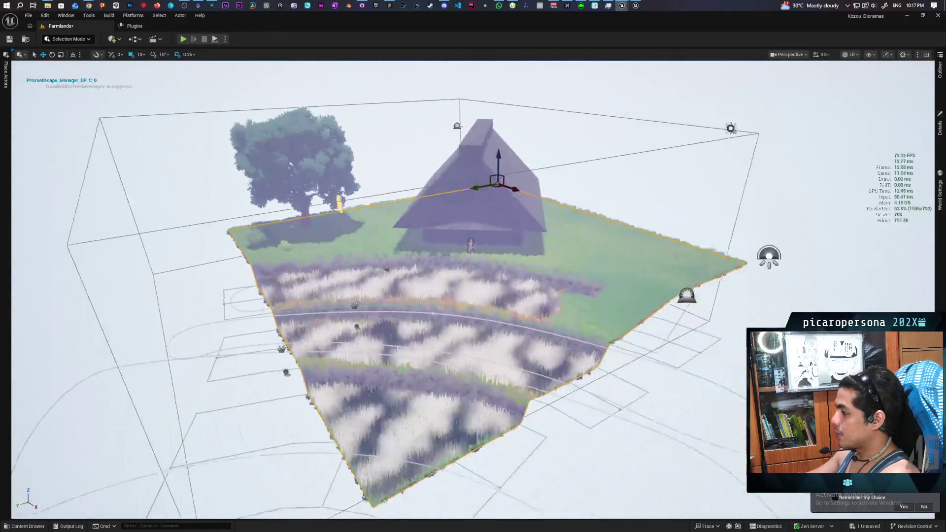
pyautogui.press('w')
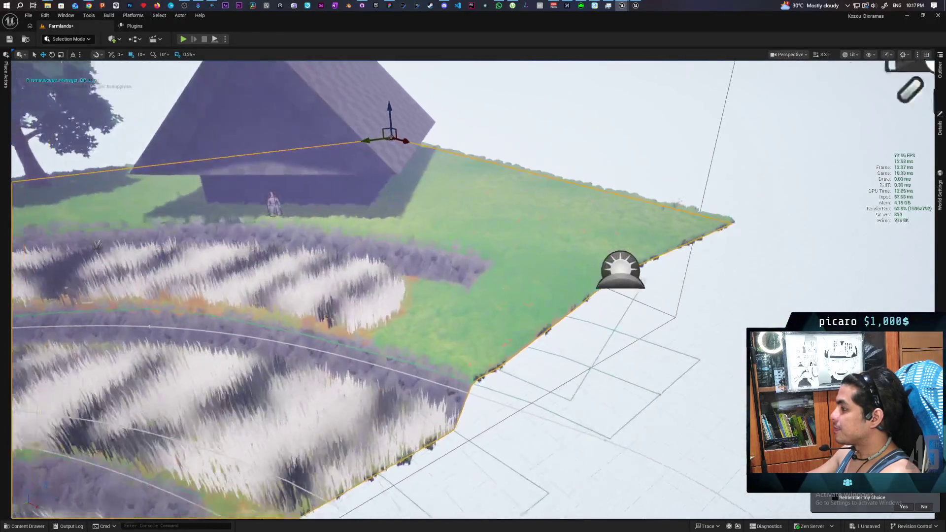
pyautogui.press('f')
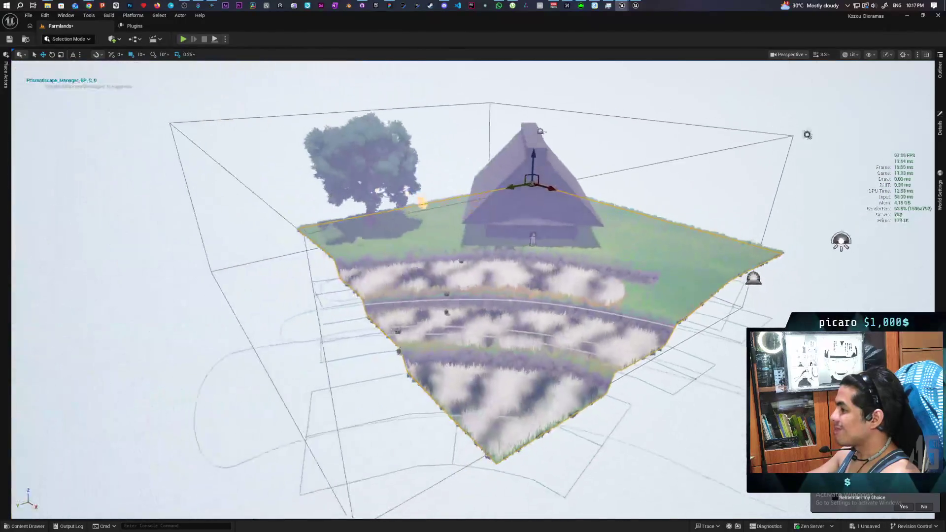
pyautogui.press('w')
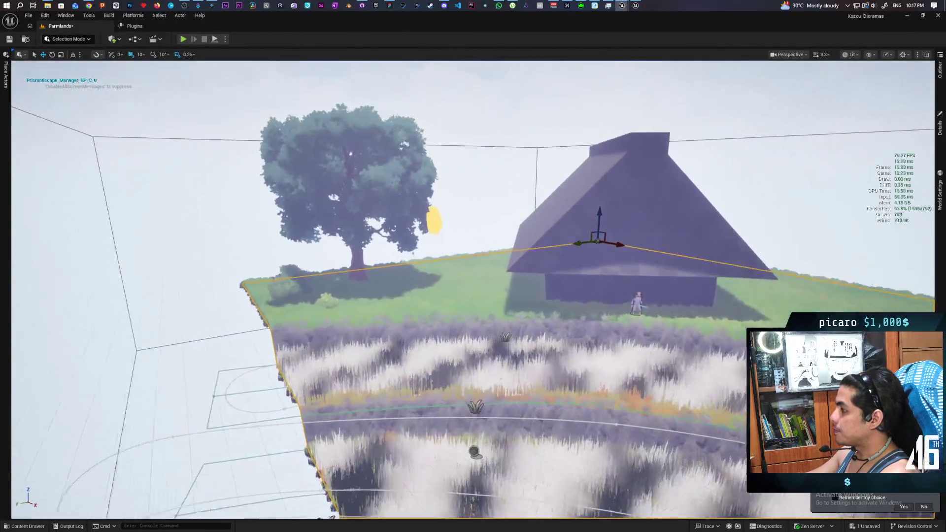
pyautogui.press('f')
pyautogui.press('w')
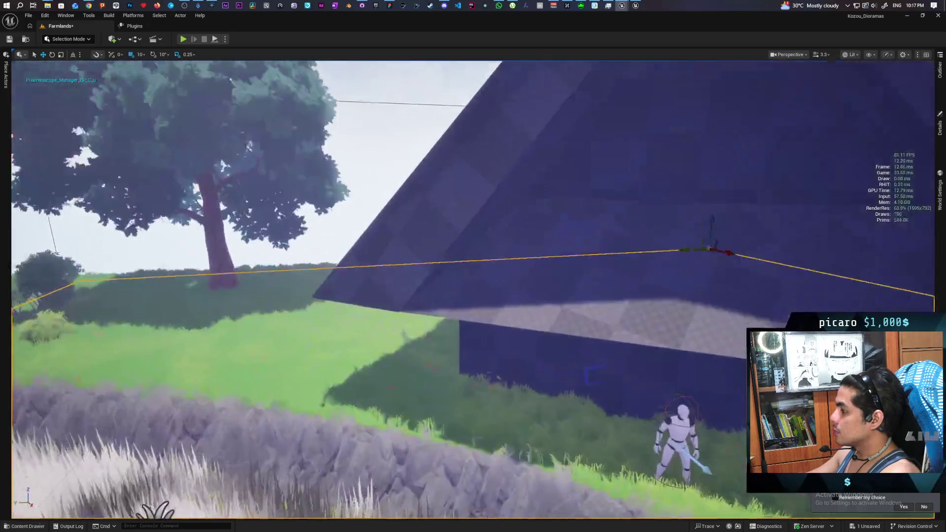
pyautogui.press('f')
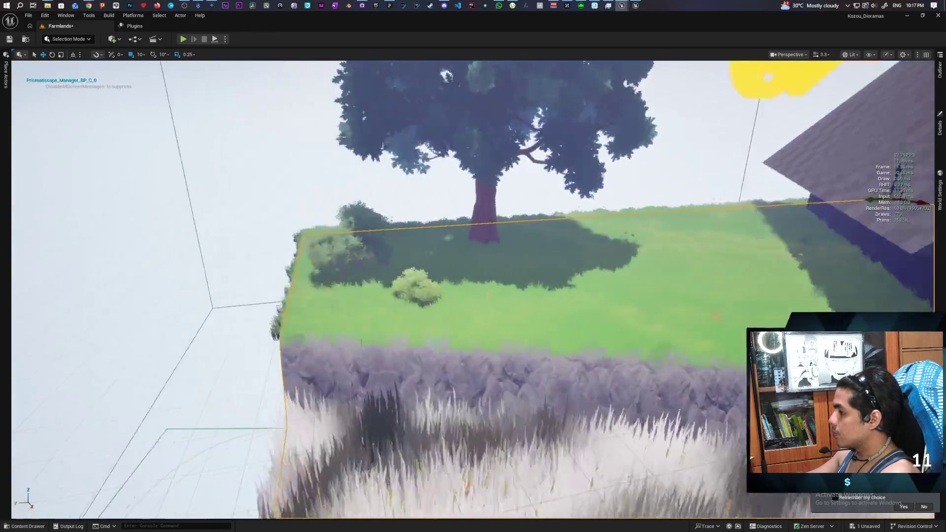
pyautogui.press('f')
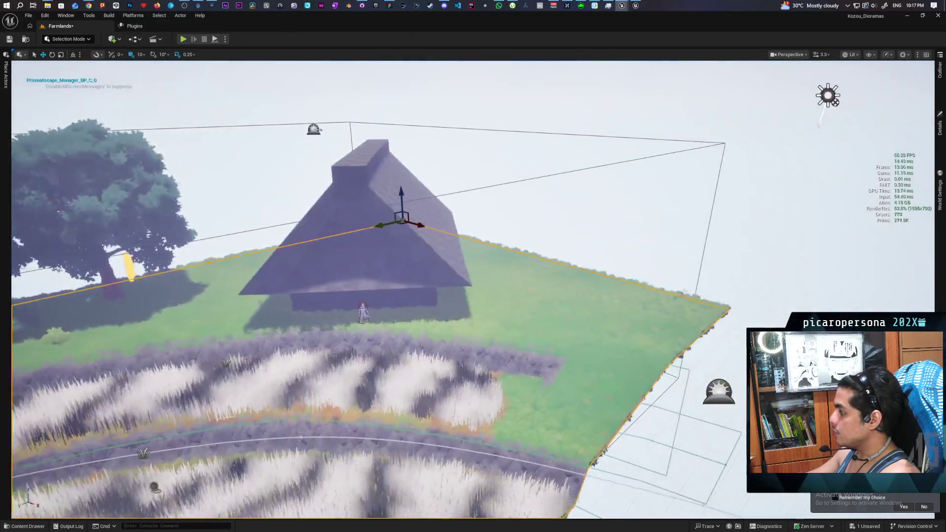
pyautogui.press('f')
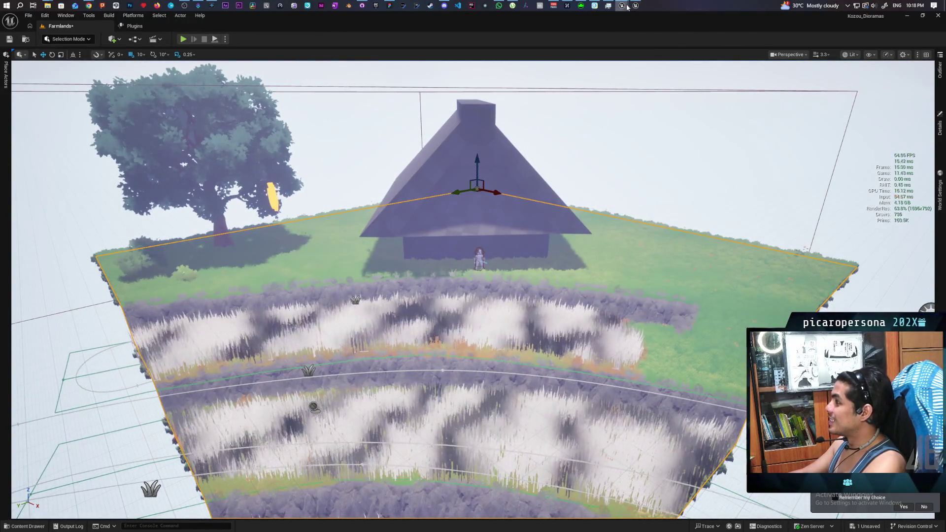
# Dismiss the taskbar previews and launch Play In Editor with mouse captured in the game view.
pyautogui.moveTo(622, 5)
pyautogui.moveTo(575, 54)
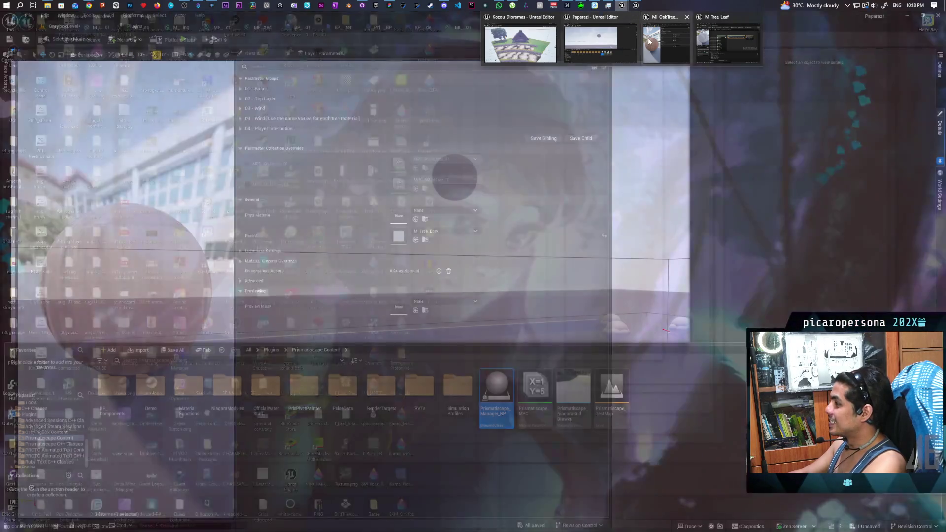
pyautogui.moveTo(648, 37)
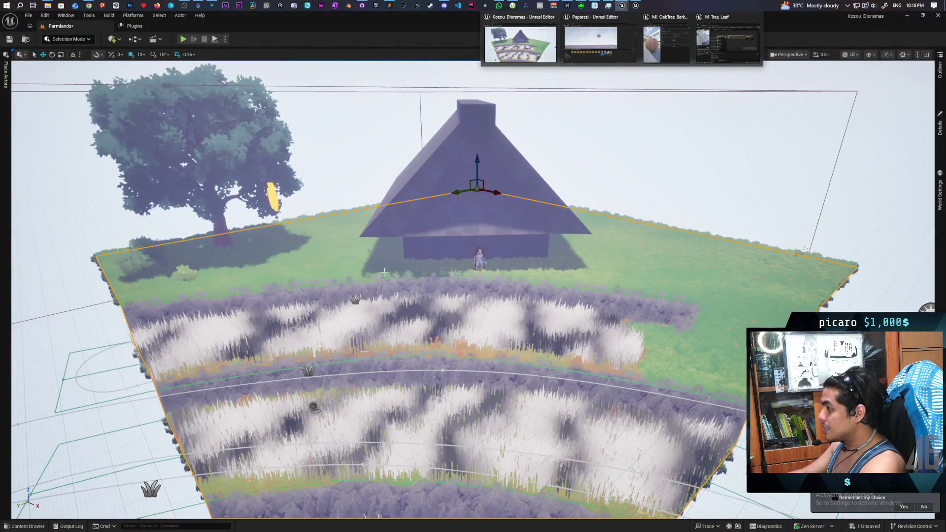
pyautogui.rightClick(317, 270)
pyautogui.click(420, 442)
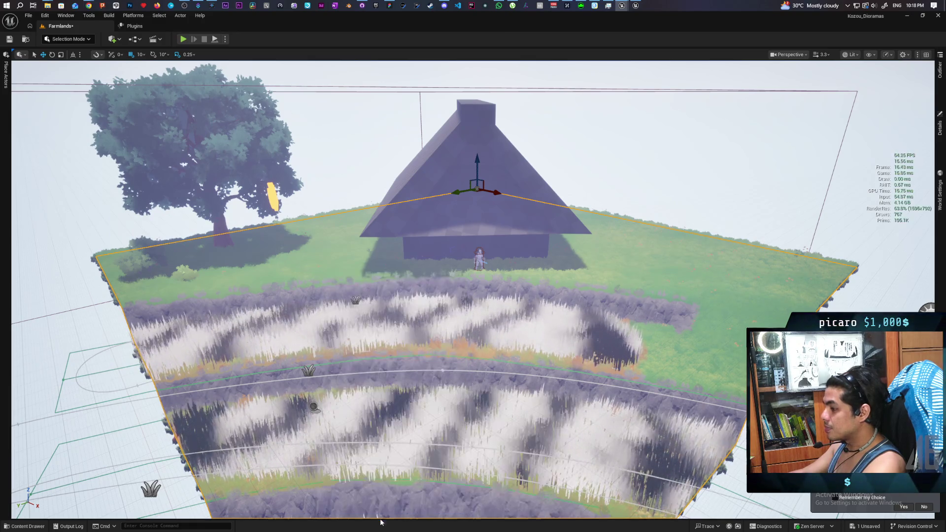
pyautogui.click(420, 443)
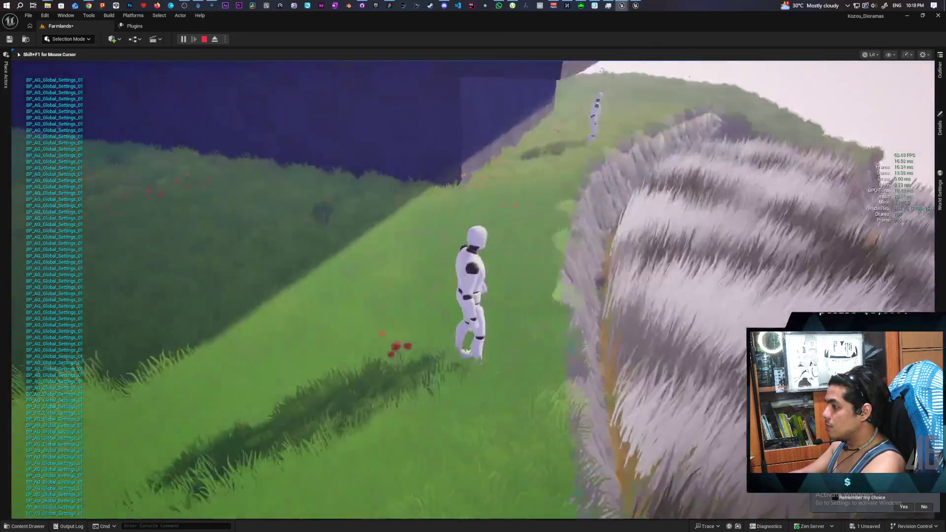
# Run the character up to the big tree and across the grass toward the cliff edge.
pyautogui.press('s')
pyautogui.press('w')
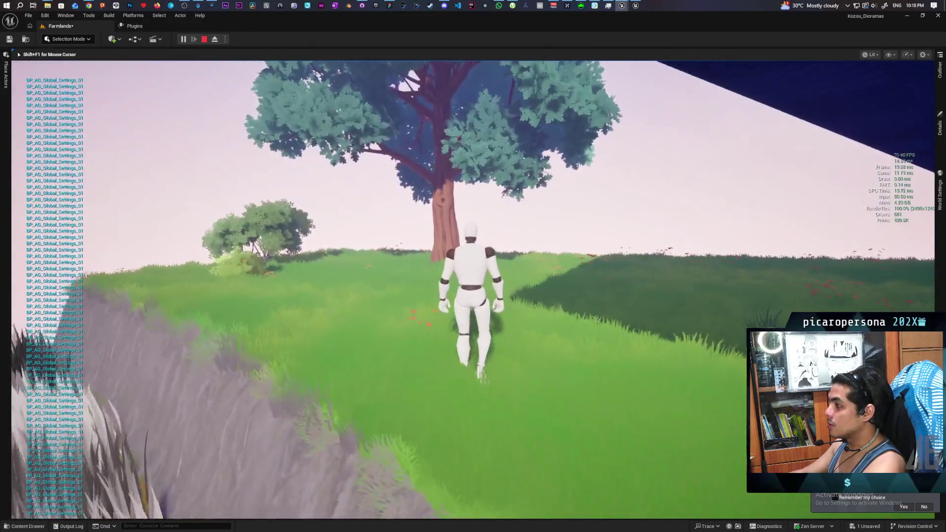
pyautogui.press('w')
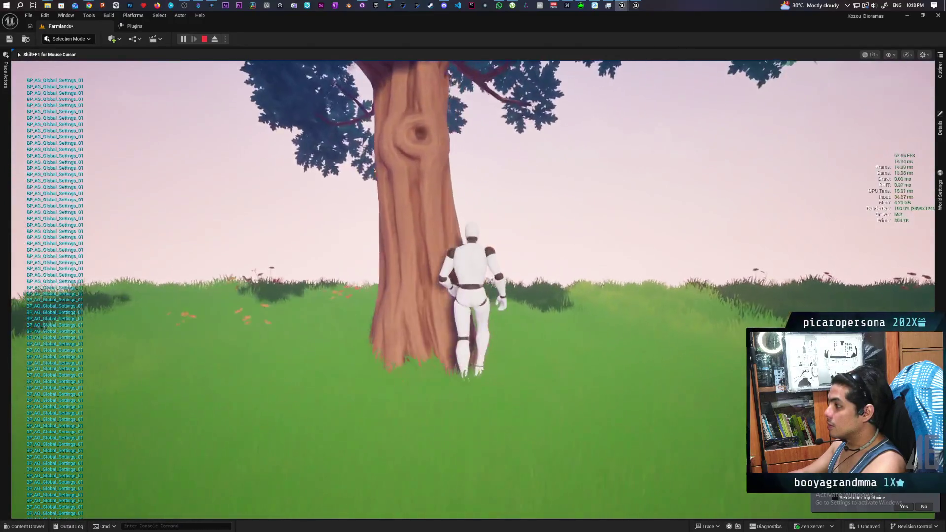
pyautogui.press('s')
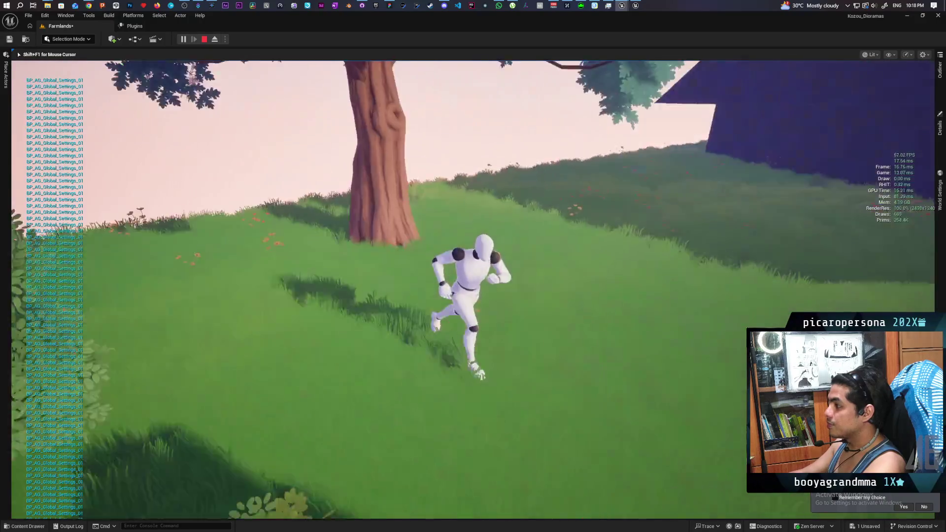
pyautogui.press('w')
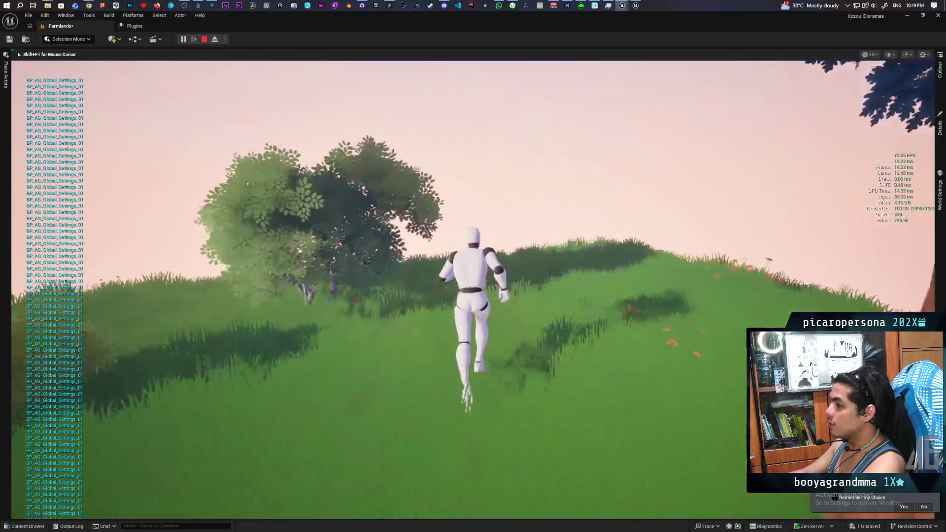
pyautogui.press('w')
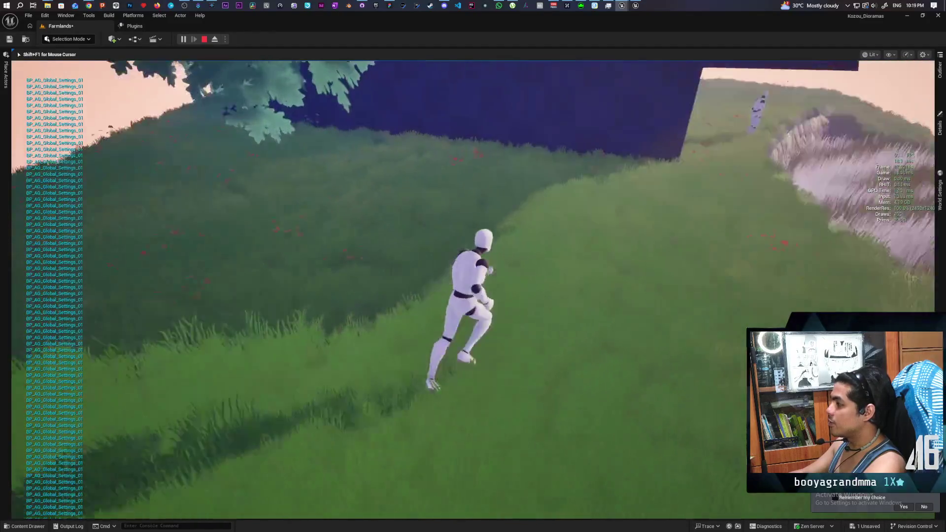
pyautogui.press('w')
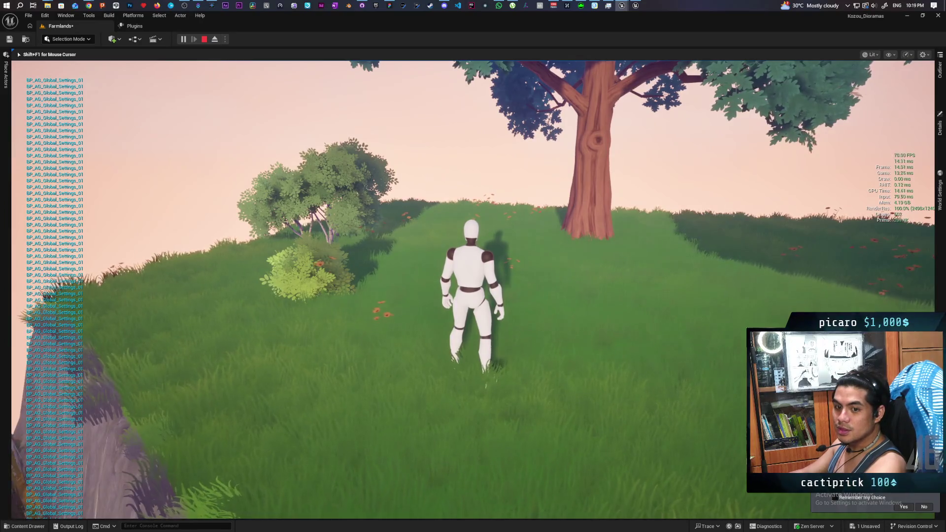
# Push the character through the bushes, back toward the tree, then stop the play test.
pyautogui.press('w')
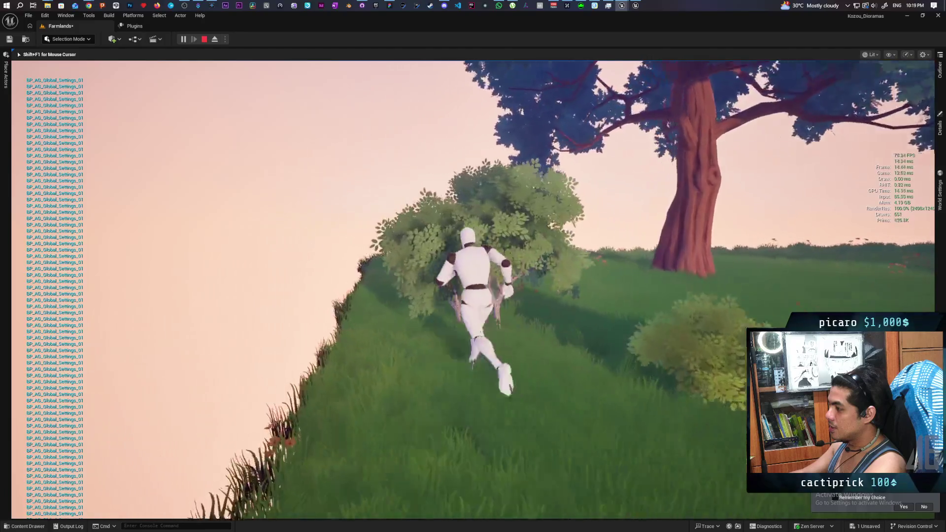
pyautogui.press('w')
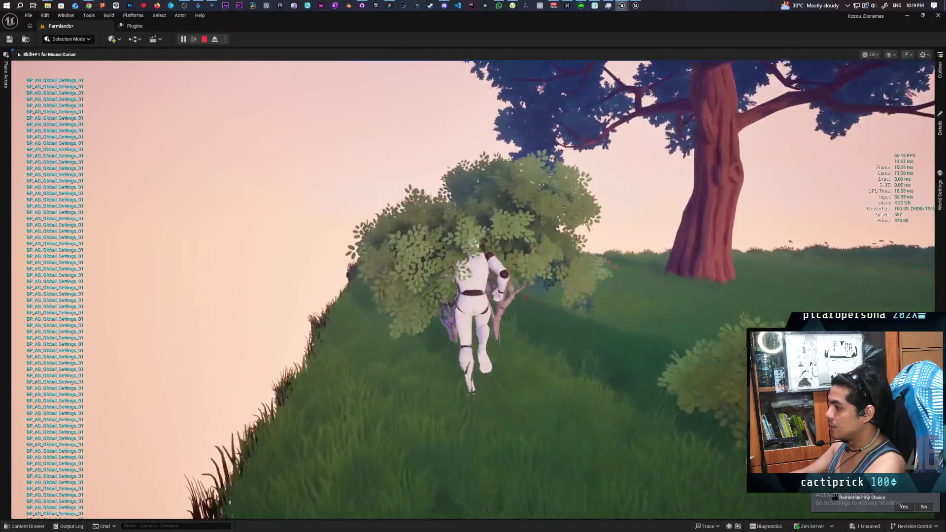
pyautogui.press('s')
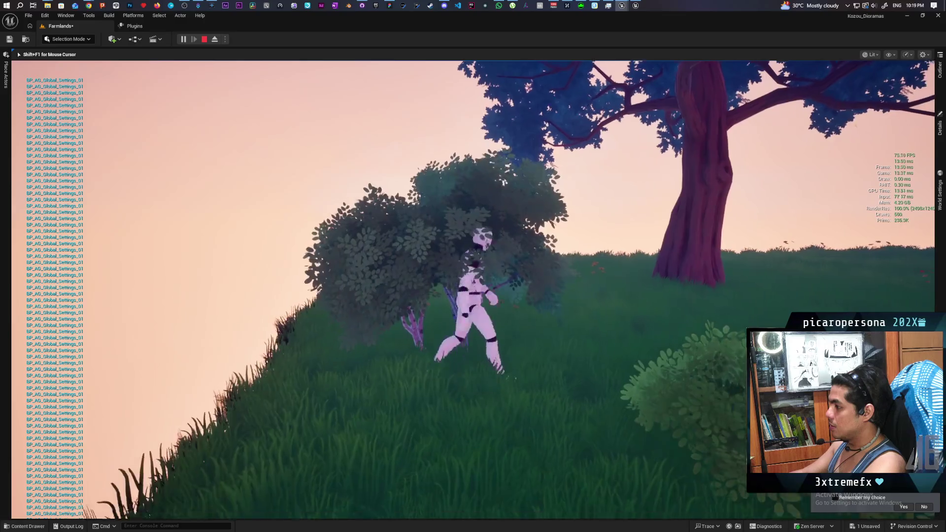
pyautogui.press('a')
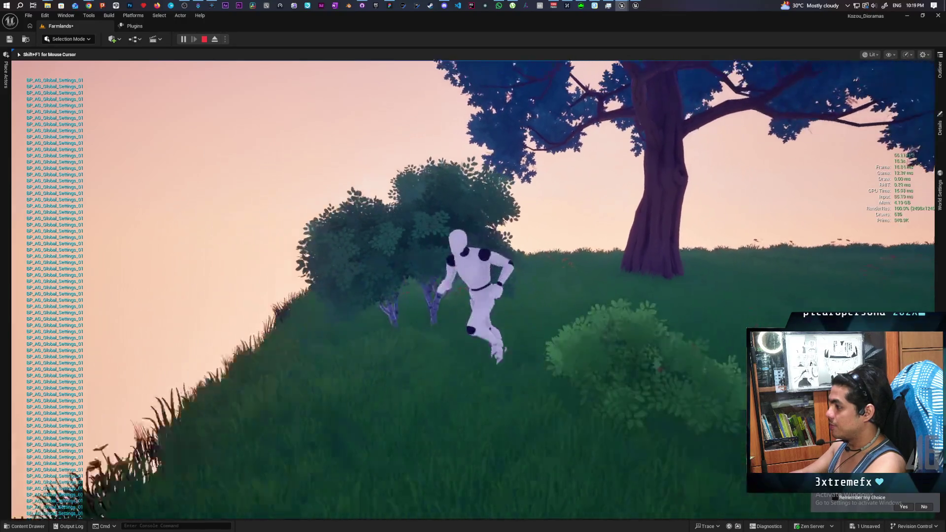
pyautogui.press('d')
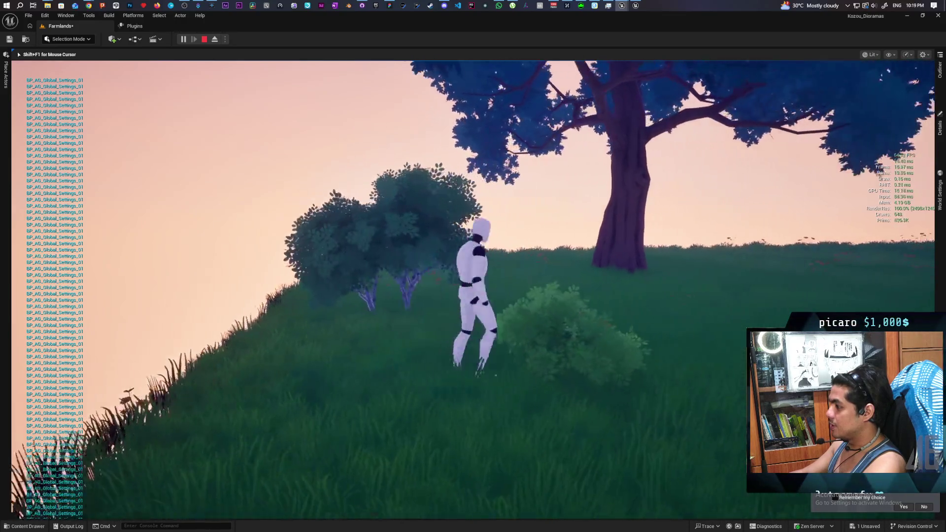
pyautogui.press('s')
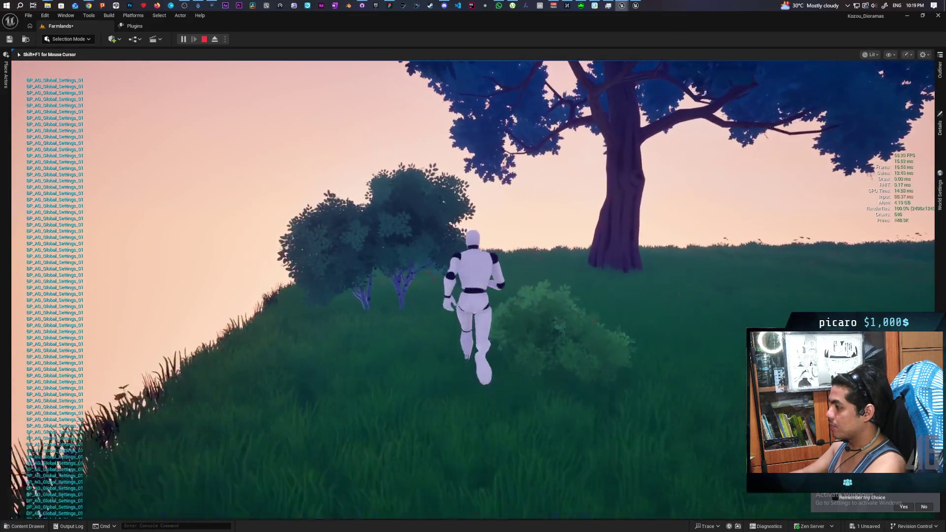
pyautogui.press('a')
pyautogui.press('w')
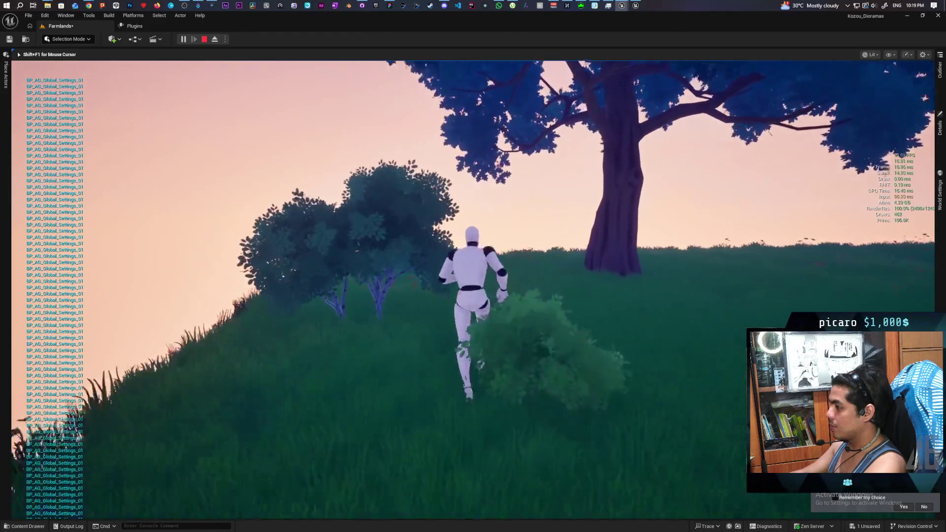
pyautogui.press('s')
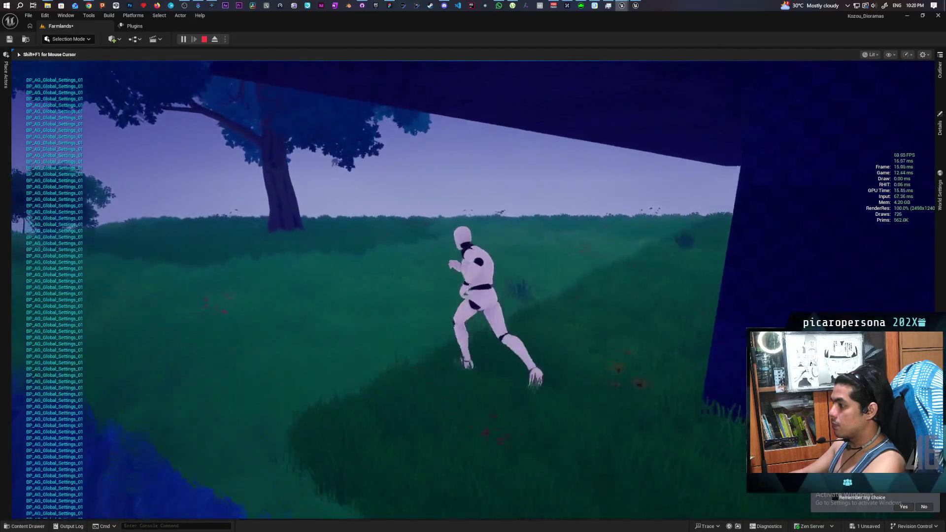
pyautogui.press('Escape')
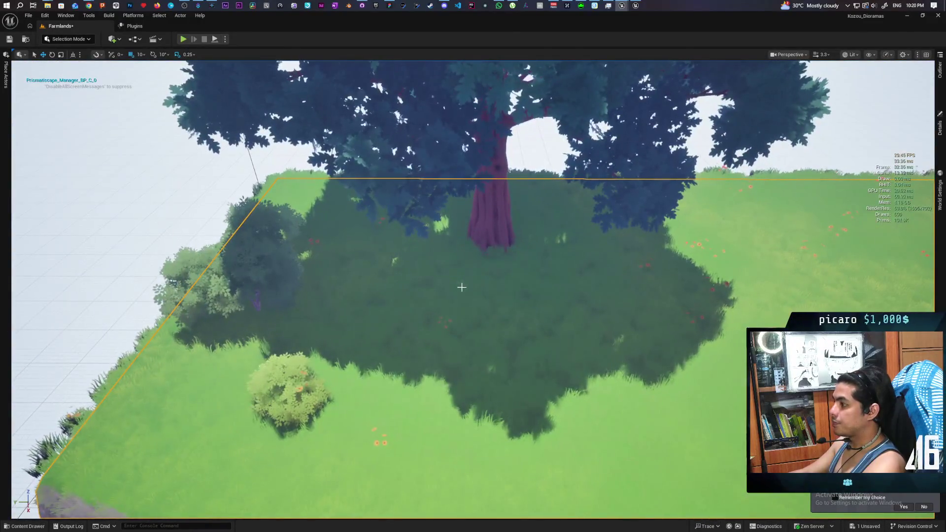
# Move the big tree up and to the left on the grass terrace.
pyautogui.click(506, 247)
pyautogui.moveTo(483, 247); pyautogui.dragTo(307, 198)
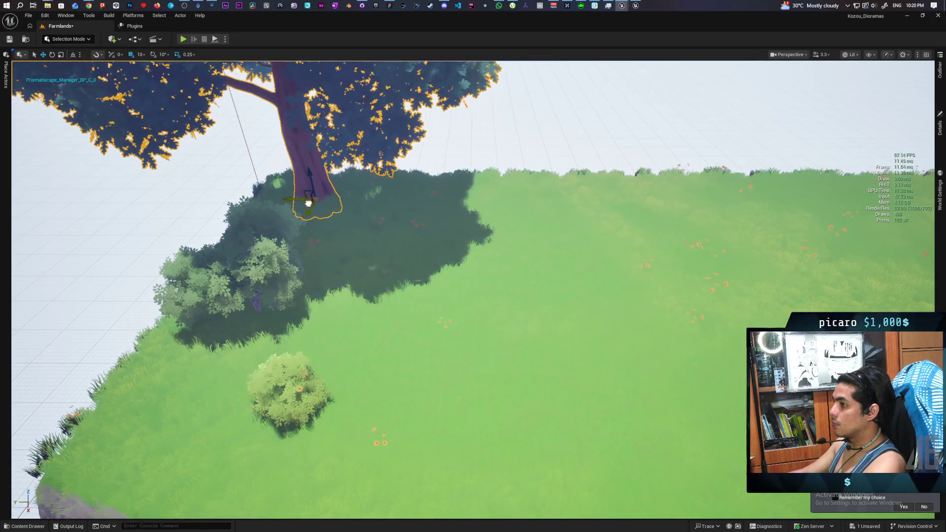
pyautogui.press('f')
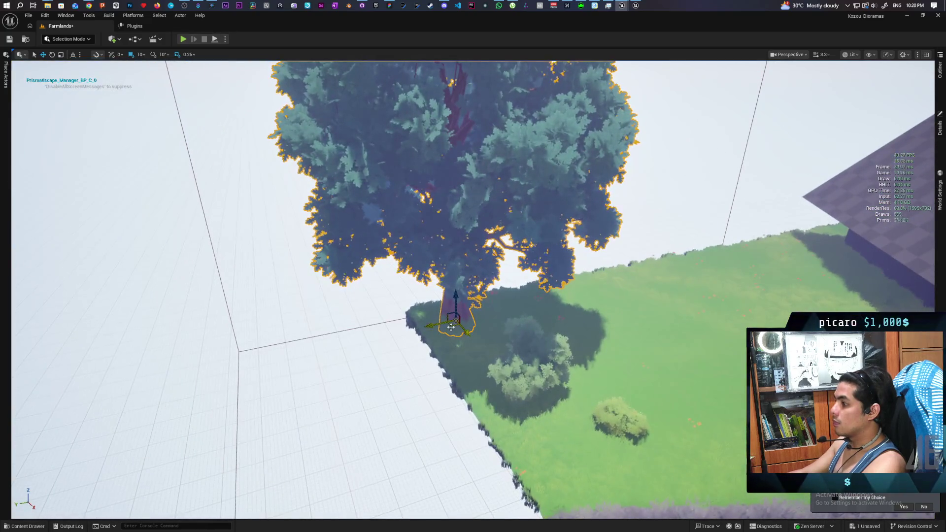
pyautogui.moveTo(459, 327); pyautogui.dragTo(462, 325)
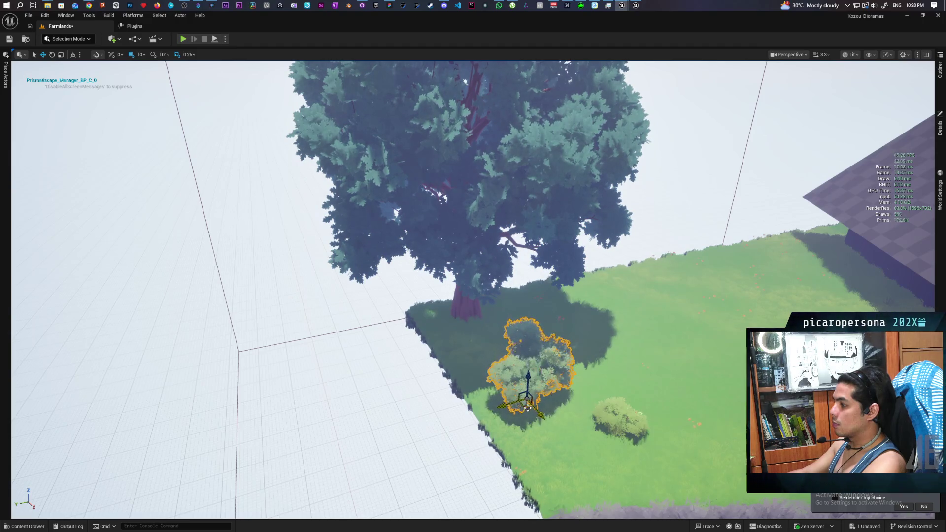
# Reposition the bushes around the tree's base, then bring up the Content Drawer.
pyautogui.click(612, 420)
pyautogui.moveTo(616, 437)
pyautogui.mouseDown()
pyautogui.moveTo(547, 445)
pyautogui.moveTo(608, 437)
pyautogui.moveTo(570, 429)
pyautogui.moveTo(475, 450)
pyautogui.moveTo(439, 345)
pyautogui.moveTo(583, 334)
pyautogui.moveTo(683, 345)
pyautogui.moveTo(386, 345)
pyautogui.moveTo(473, 330)
pyautogui.moveTo(700, 409)
pyautogui.mouseUp()
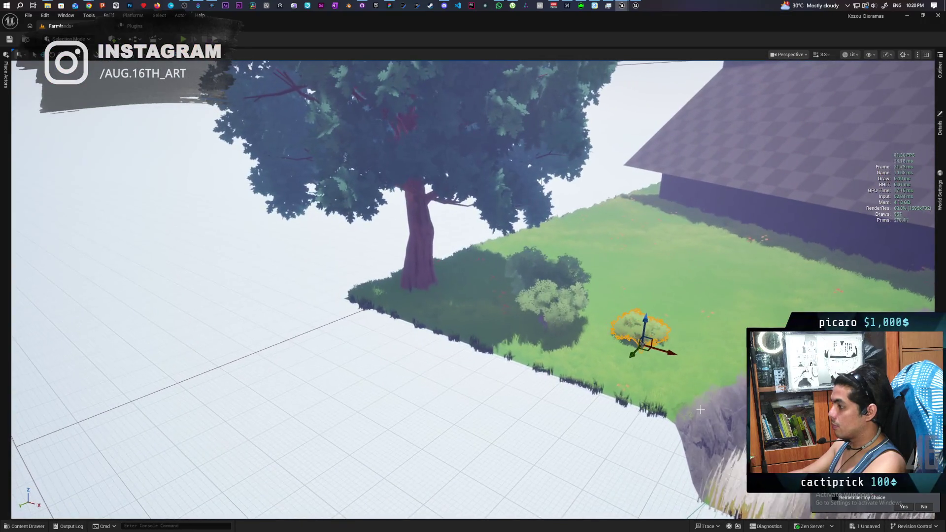
pyautogui.click(542, 321)
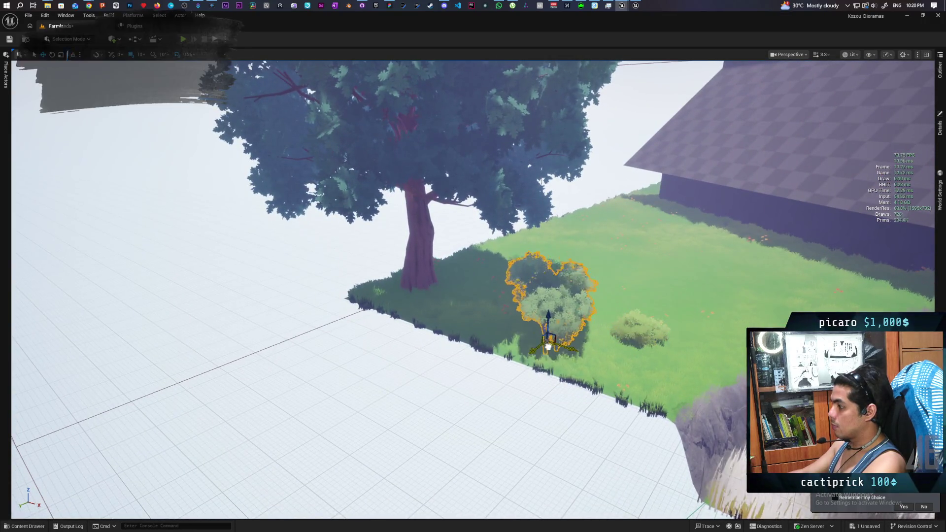
pyautogui.moveTo(558, 352)
pyautogui.mouseDown()
pyautogui.moveTo(512, 340)
pyautogui.moveTo(552, 345)
pyautogui.moveTo(541, 355)
pyautogui.mouseUp()
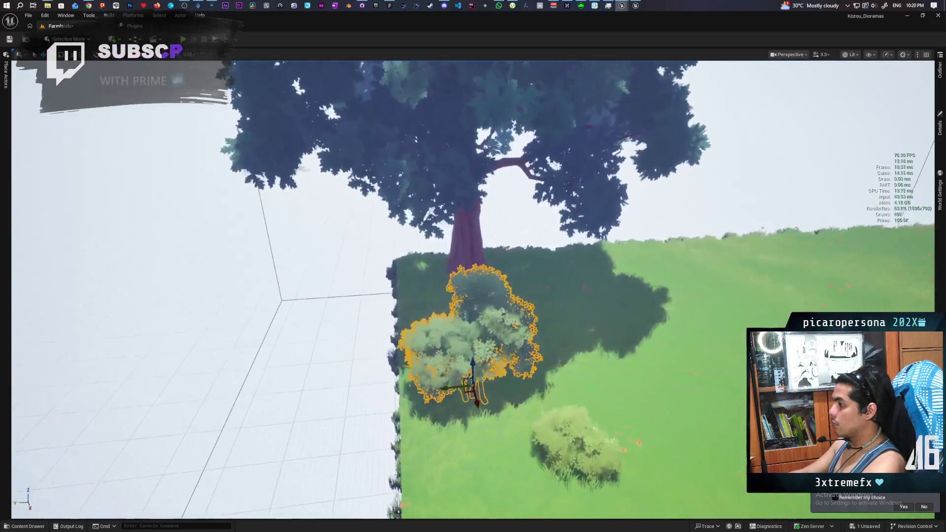
pyautogui.click(574, 446)
pyautogui.moveTo(574, 445); pyautogui.dragTo(602, 427)
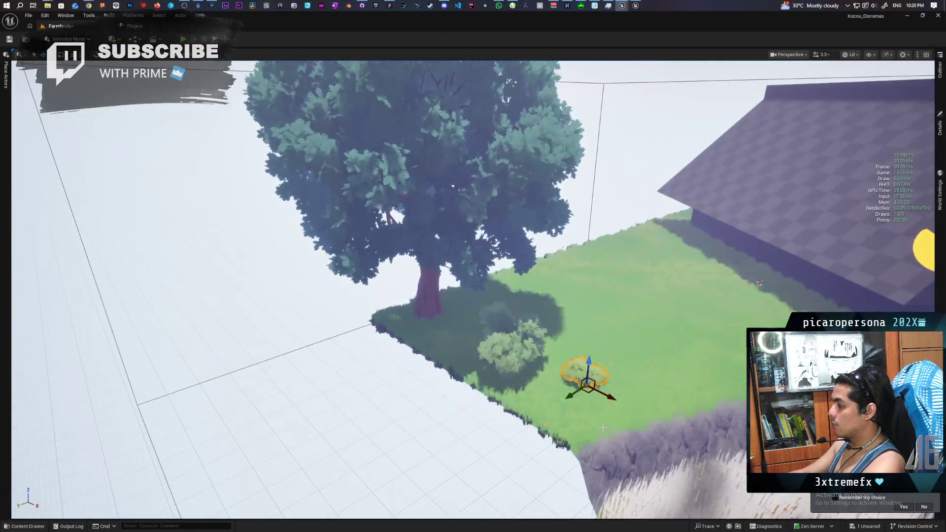
pyautogui.hotkey('ctrl', 'space')
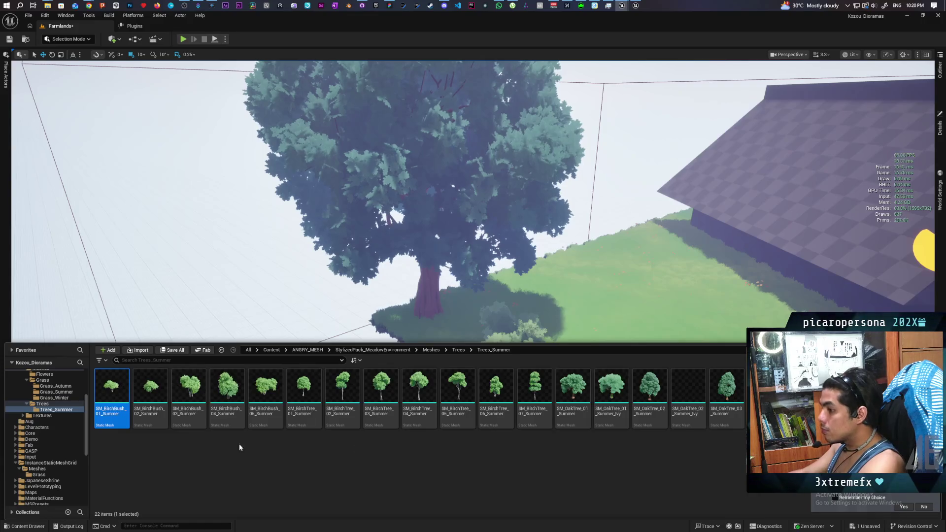
# Place SM_BirchBush_02_Summer on the grass corner beside the tree trunk.
pyautogui.moveTo(156, 403); pyautogui.dragTo(422, 320)
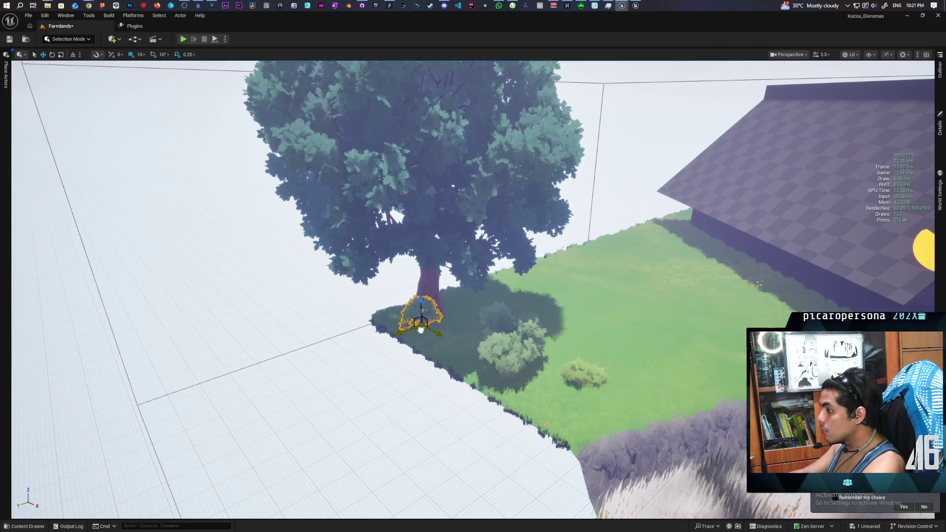
pyautogui.press('f')
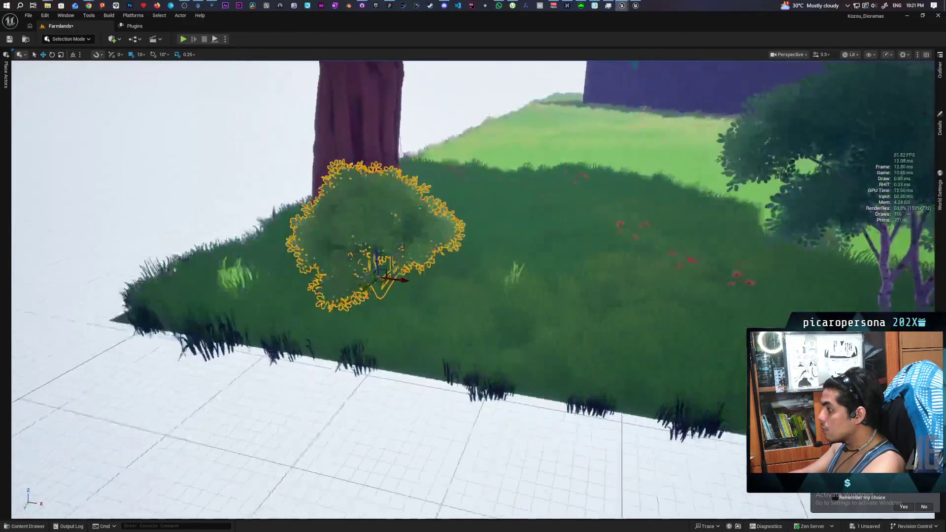
pyautogui.moveTo(472, 266)
pyautogui.mouseDown()
pyautogui.moveTo(444, 296)
pyautogui.moveTo(483, 276)
pyautogui.moveTo(472, 237)
pyautogui.moveTo(473, 276)
pyautogui.mouseUp()
pyautogui.moveTo(486, 323)
pyautogui.mouseDown()
pyautogui.moveTo(462, 305)
pyautogui.moveTo(492, 315)
pyautogui.moveTo(486, 323)
pyautogui.moveTo(432, 302)
pyautogui.mouseUp()
# Inspect the new bush up close and save the Farmlands level.
pyautogui.scroll(-10, 432, 303)
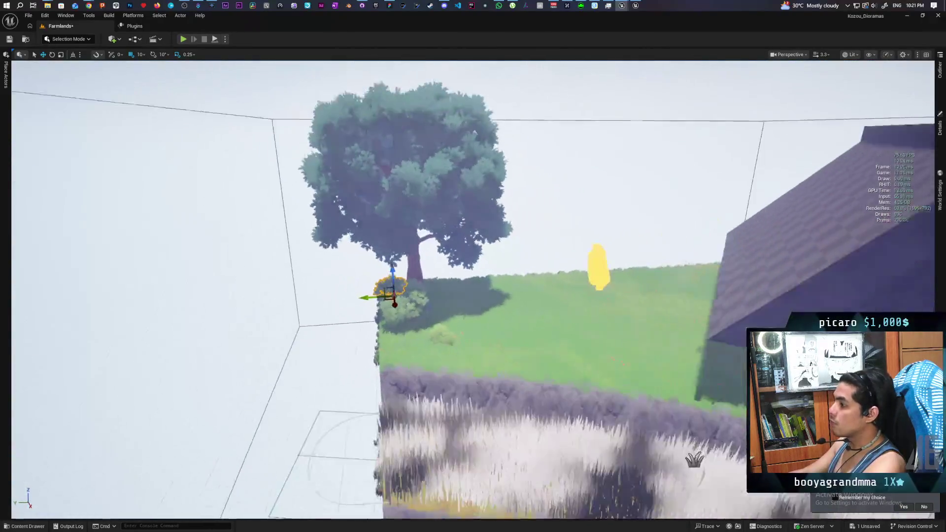
pyautogui.press('f')
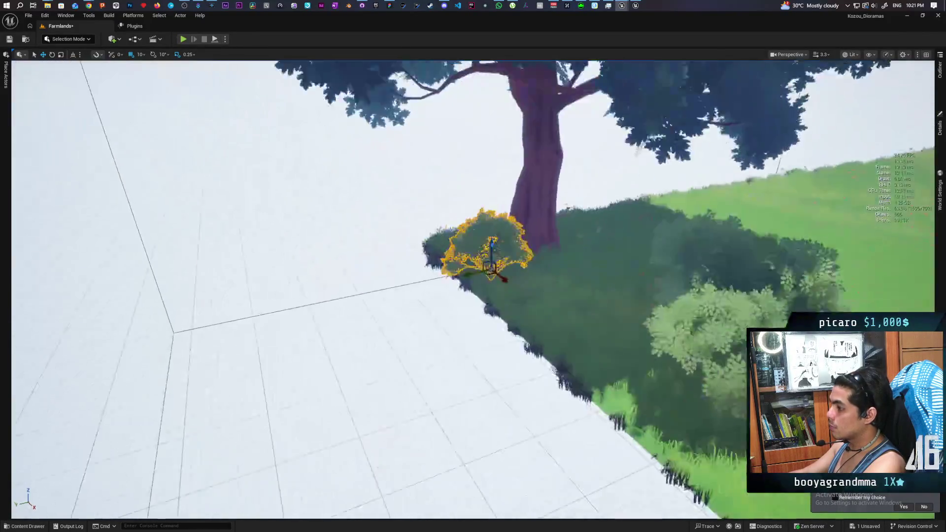
pyautogui.scroll(-3, 473, 289)
pyautogui.scroll(5, 482, 419)
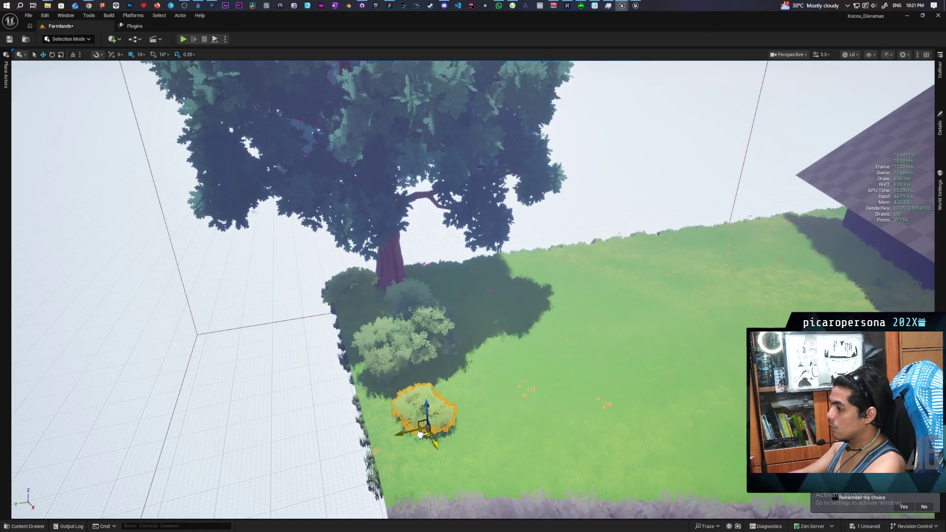
pyautogui.scroll(-5, 421, 428)
pyautogui.scroll(3, 421, 429)
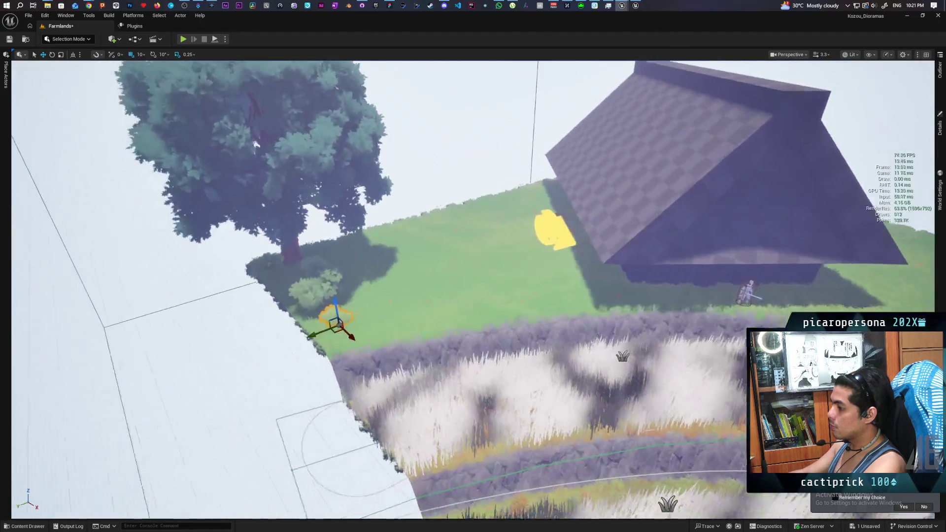
pyautogui.scroll(-2, 473, 290)
pyautogui.scroll(4, 473, 290)
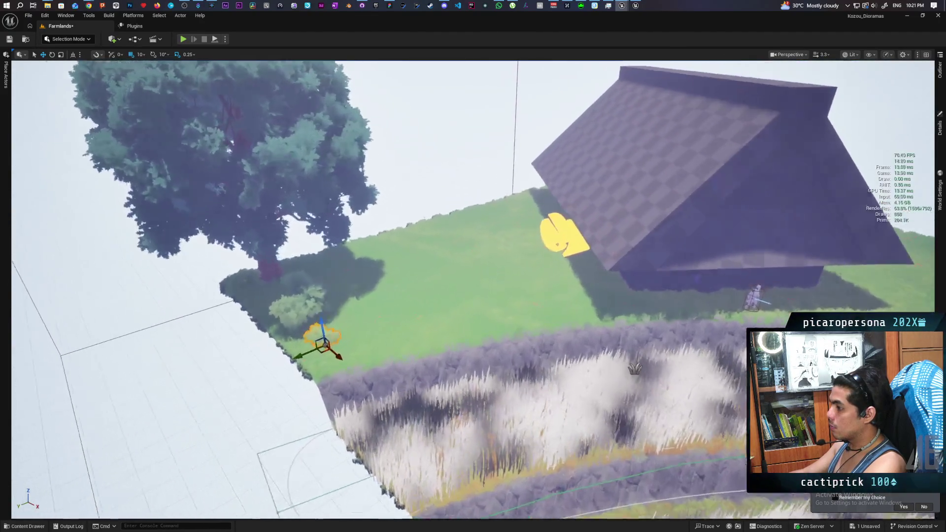
pyautogui.moveTo(497, 388); pyautogui.dragTo(500, 388)
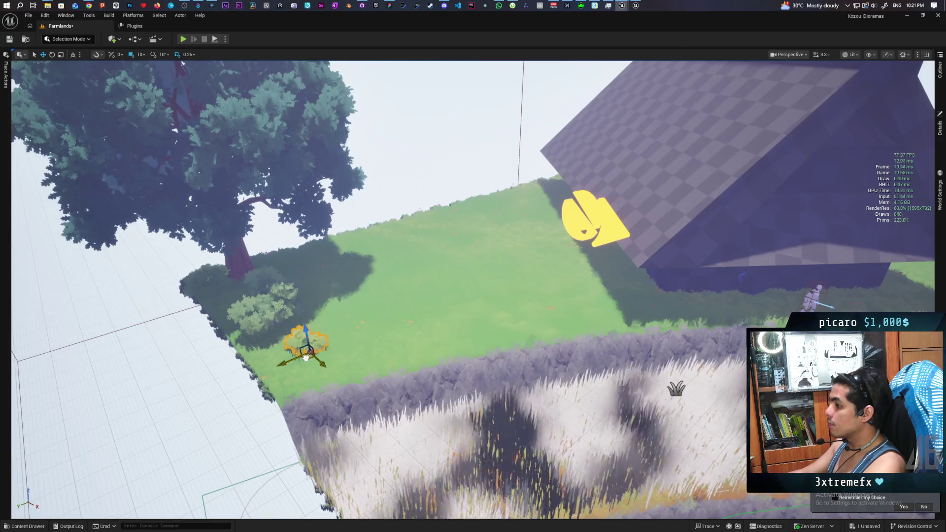
pyautogui.scroll(-5, 306, 358)
pyautogui.scroll(5, 306, 358)
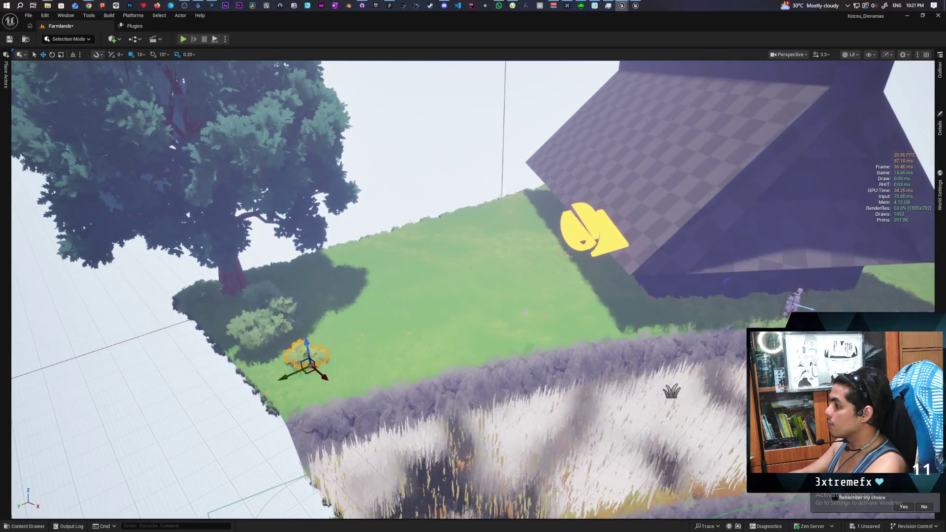
pyautogui.scroll(-4, 525, 311)
pyautogui.scroll(6, 435, 220)
pyautogui.hotkey('ctrl', 's')
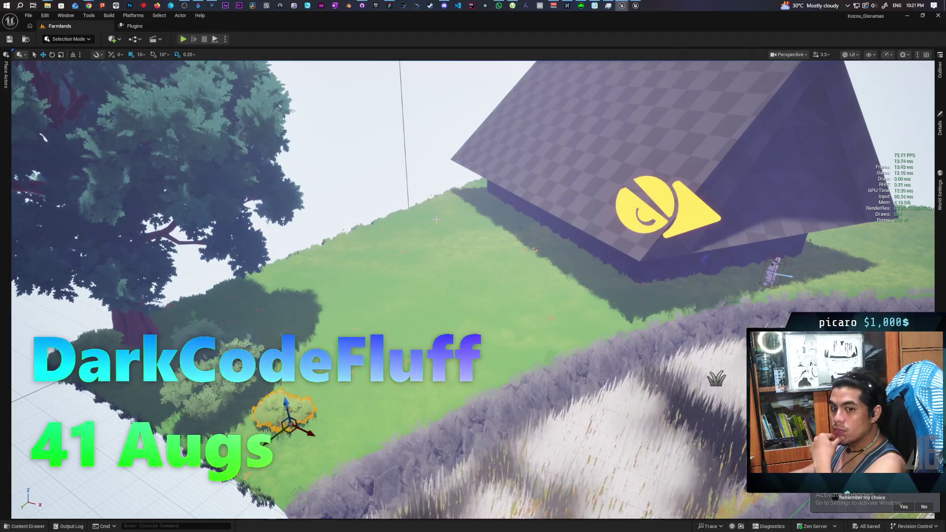
pyautogui.moveTo(491, 305)
pyautogui.mouseDown()
pyautogui.moveTo(491, 355)
pyautogui.moveTo(443, 374)
pyautogui.moveTo(403, 355)
pyautogui.moveTo(394, 298)
pyautogui.mouseUp()
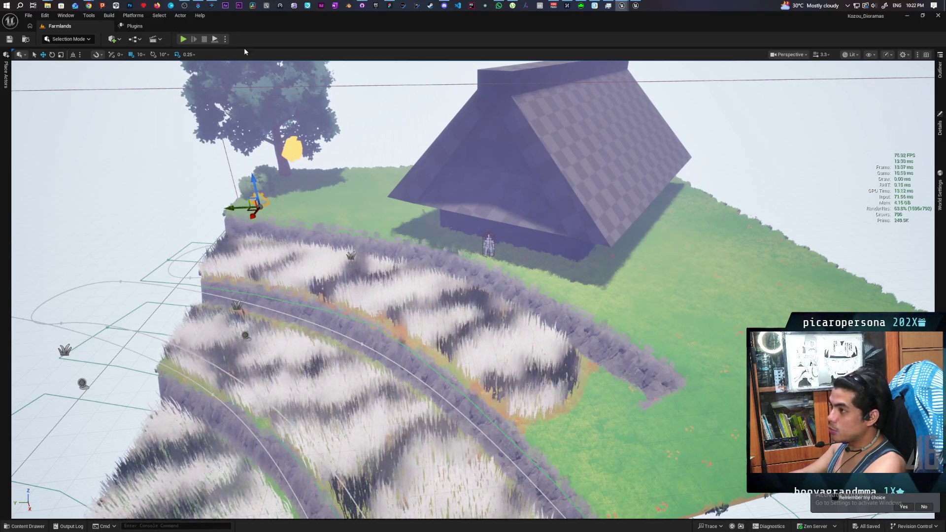
pyautogui.moveTo(622, 6)
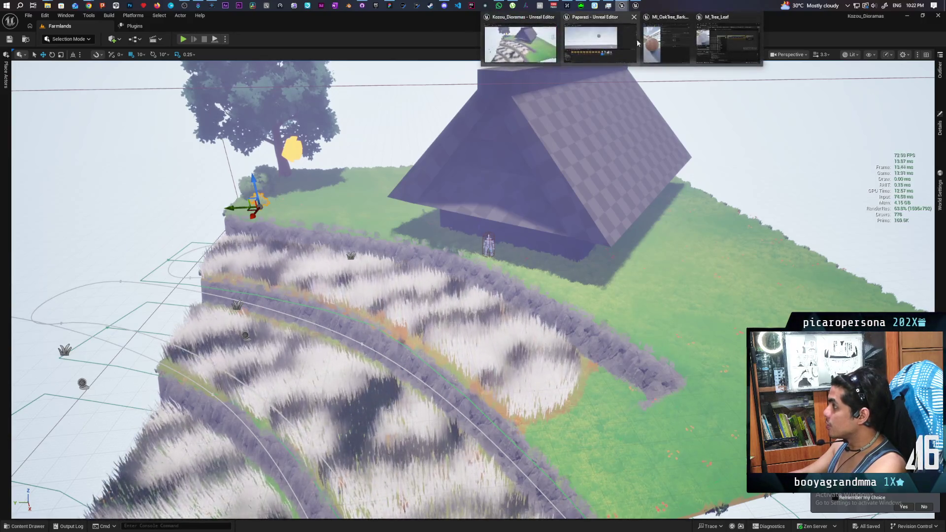
pyautogui.moveTo(715, 38)
pyautogui.moveTo(596, 48)
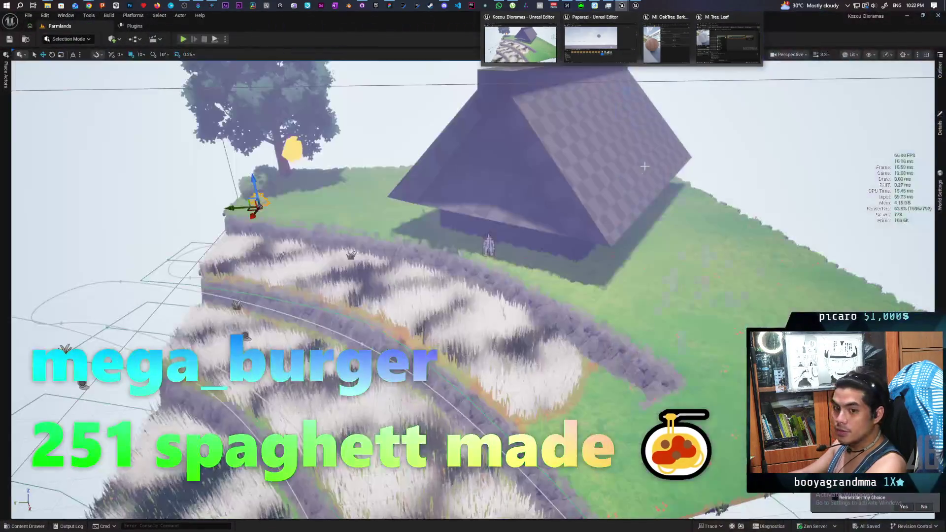
pyautogui.click(520, 44)
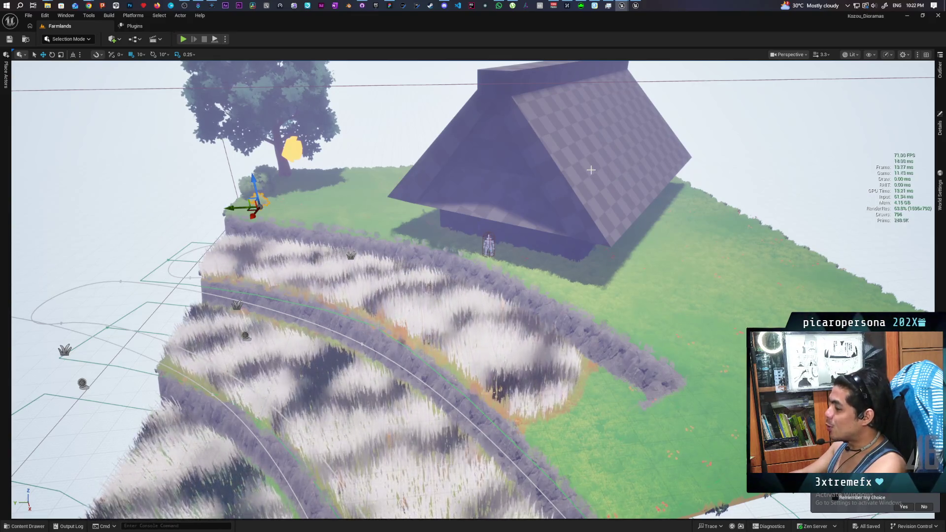
# Bring the MI_OakTree_Bark material instance editor window to the front.
pyautogui.moveTo(554, 307)
pyautogui.mouseDown()
pyautogui.moveTo(517, 320)
pyautogui.moveTo(514, 340)
pyautogui.moveTo(473, 362)
pyautogui.moveTo(536, 309)
pyautogui.mouseUp()
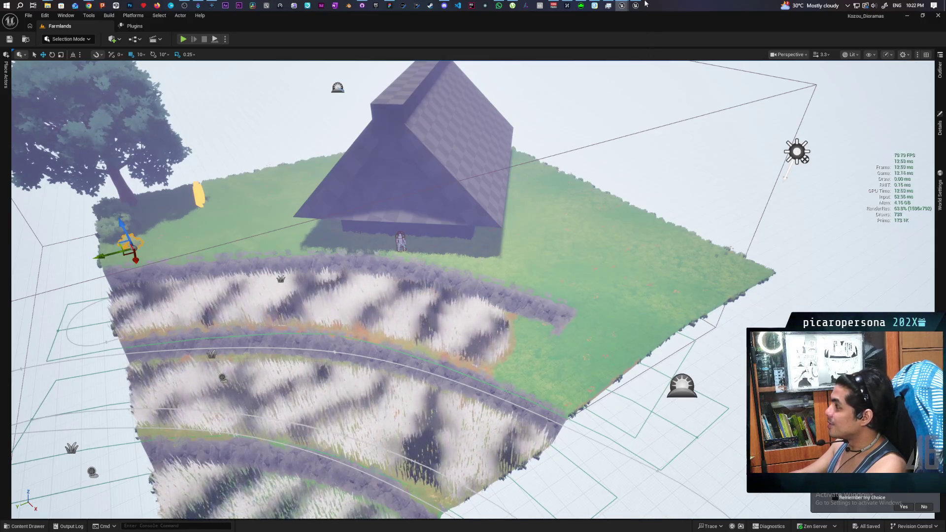
pyautogui.moveTo(621, 6)
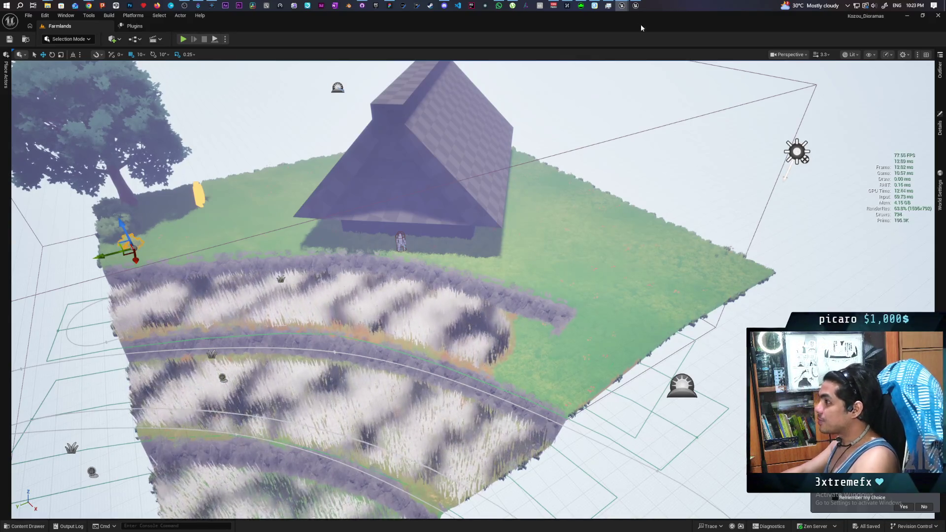
pyautogui.moveTo(708, 49)
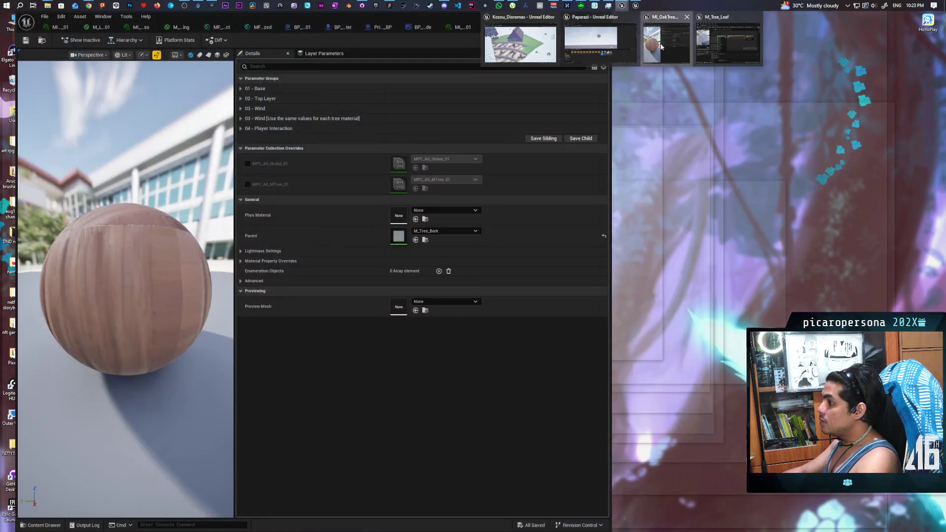
# In M_GrassInstancing, connect the reroute node to BaseColor and save so the terraced grass turns golden yellow.
pyautogui.click(666, 44)
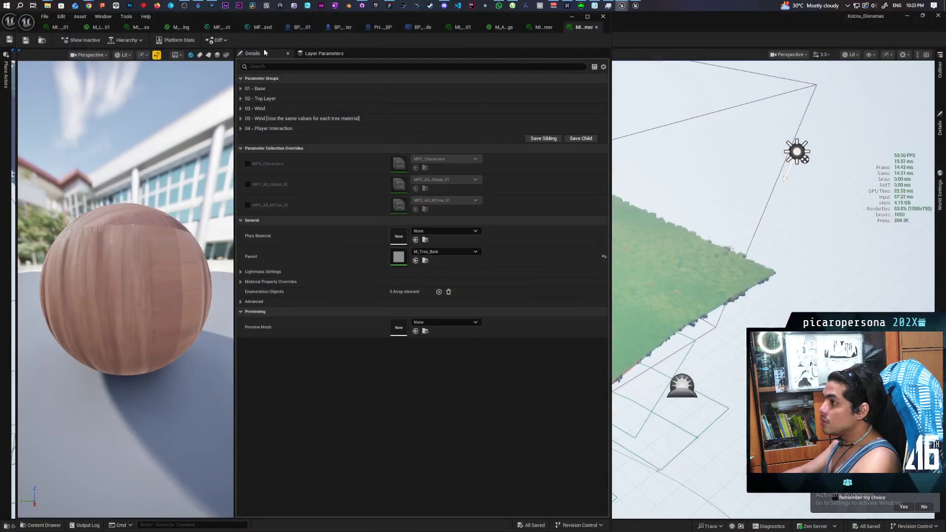
pyautogui.click(181, 28)
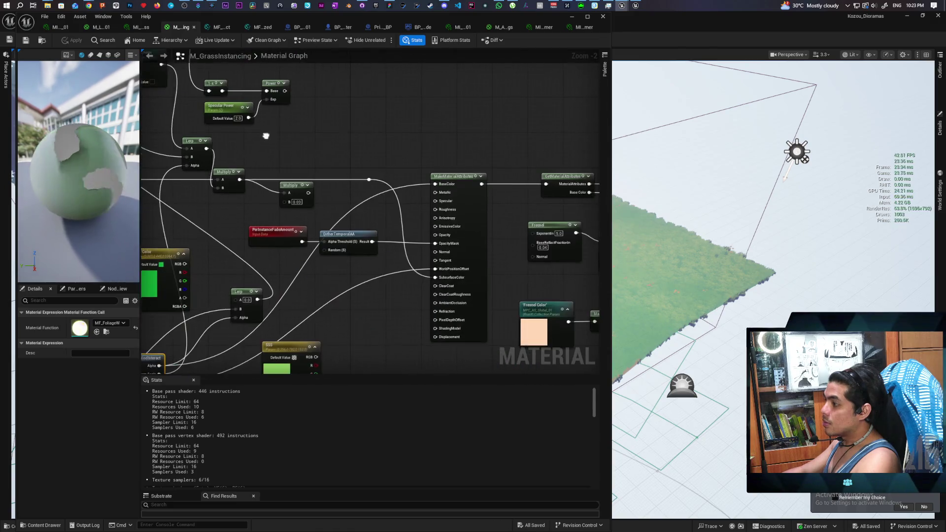
pyautogui.moveTo(435, 139); pyautogui.dragTo(503, 143)
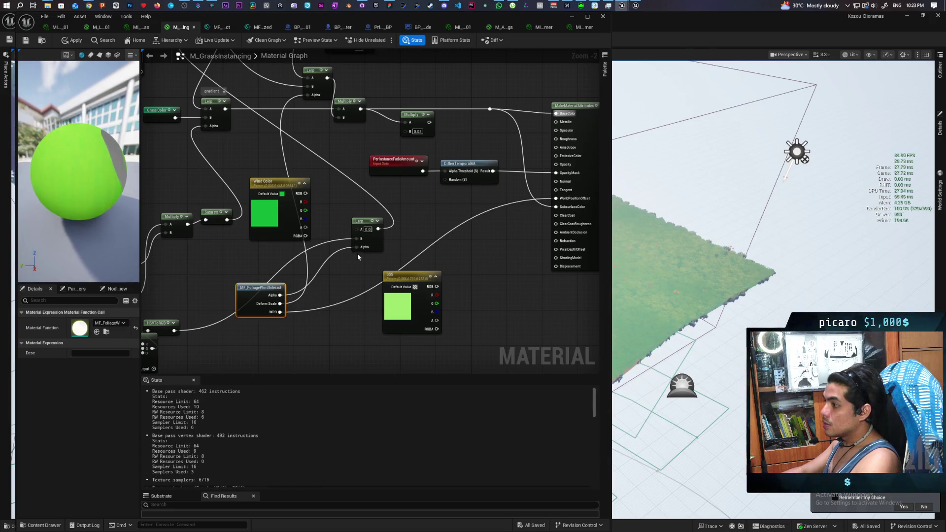
pyautogui.moveTo(353, 270)
pyautogui.mouseDown()
pyautogui.moveTo(449, 258)
pyautogui.moveTo(441, 301)
pyautogui.moveTo(481, 281)
pyautogui.moveTo(455, 293)
pyautogui.moveTo(447, 330)
pyautogui.mouseUp()
pyautogui.hotkey('ctrl', 's')
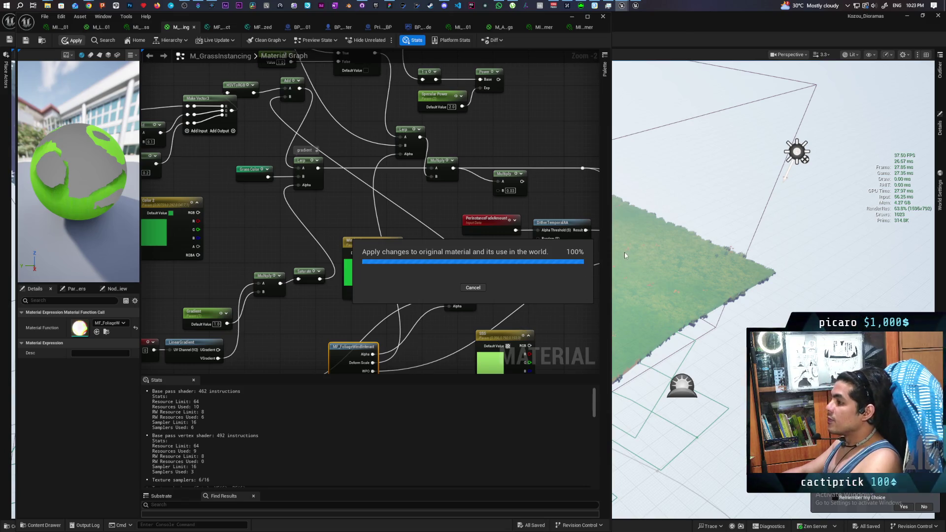
pyautogui.click(571, 16)
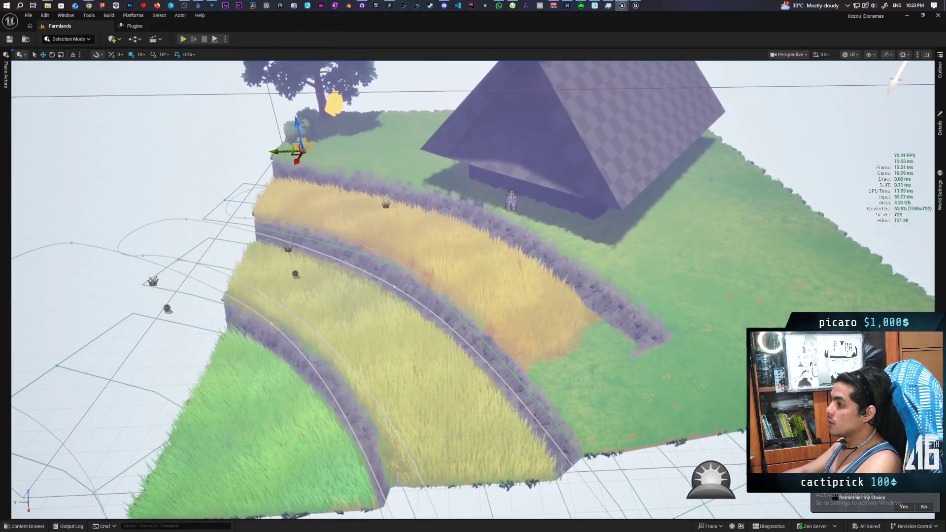
# Orbit the Farmlands viewport to inspect the golden terraced grass fields, then bring up the Streamer.bot window preview.
pyautogui.scroll(-3, 472, 291)
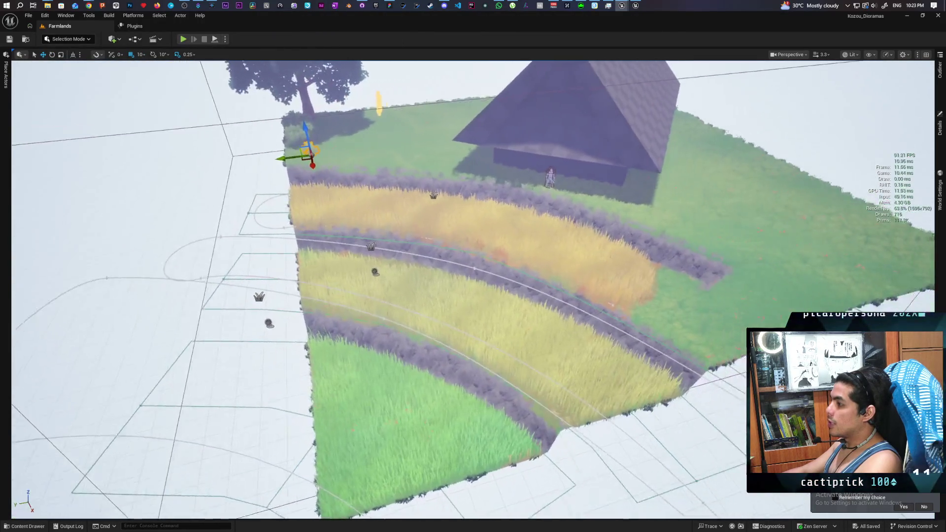
pyautogui.moveTo(678, 264); pyautogui.dragTo(699, 236)
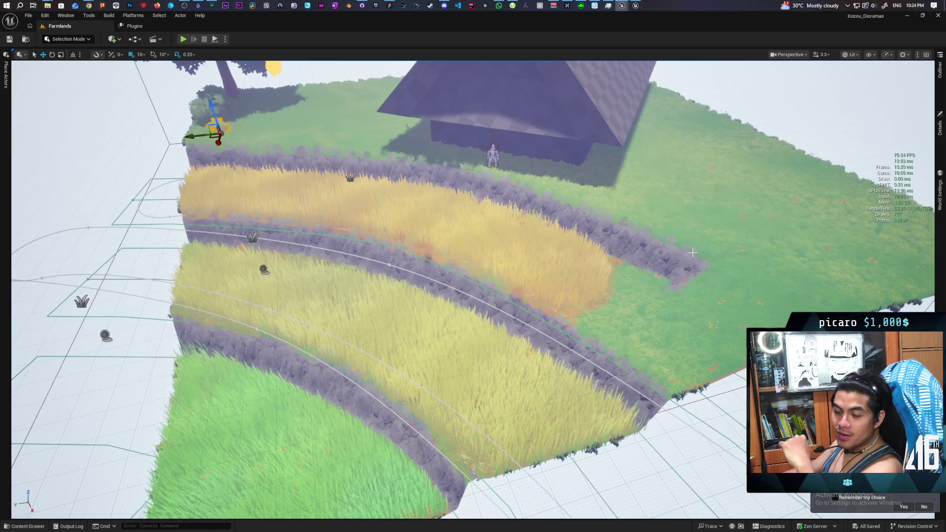
pyautogui.moveTo(198, 6)
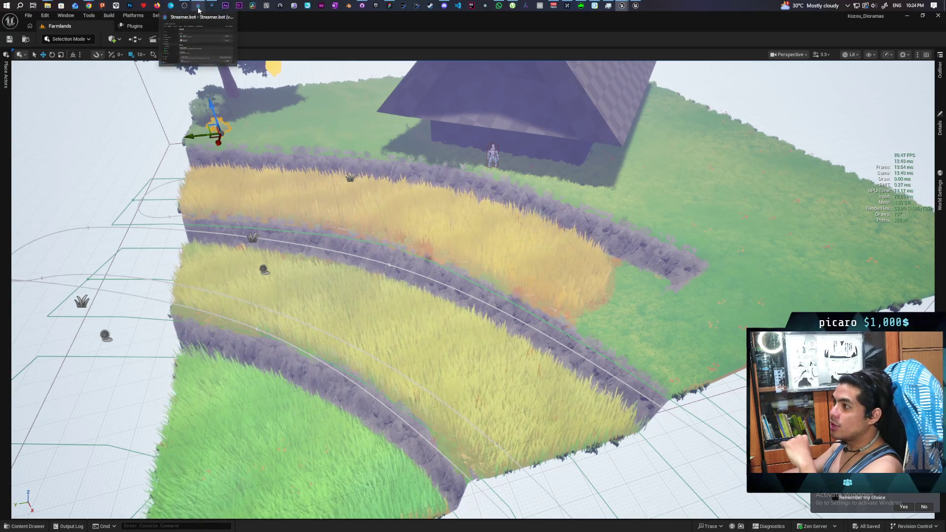
pyautogui.moveTo(195, 39)
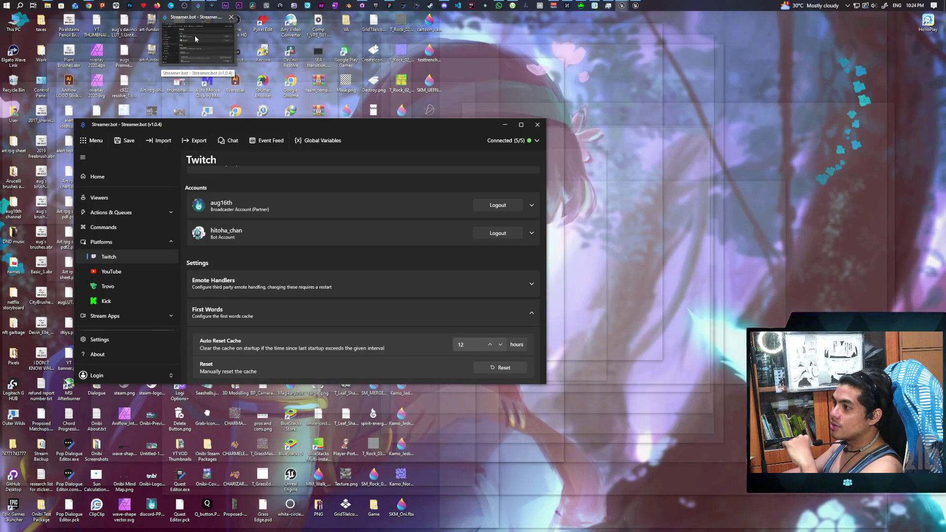
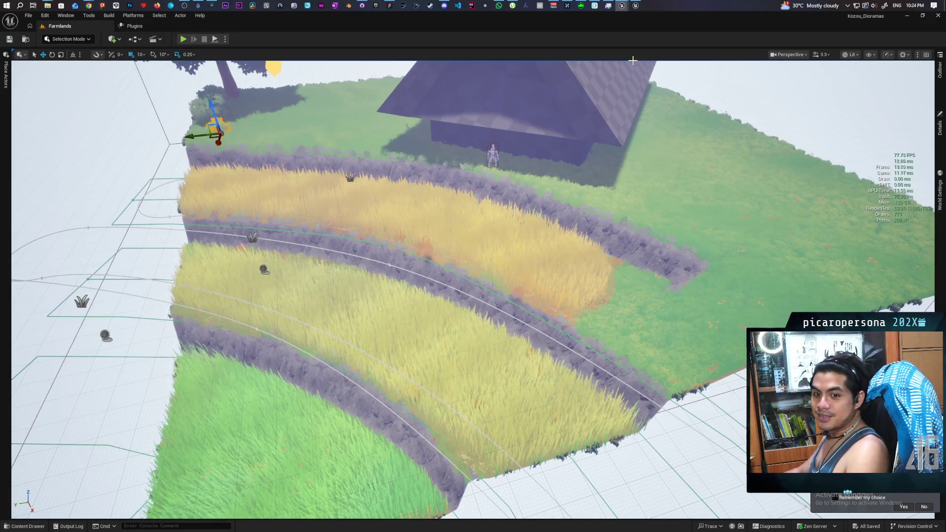
# Orbit around the wheat field and house, then open the landscape's context menu with Play From Here.
pyautogui.moveTo(695, 275); pyautogui.dragTo(601, 286)
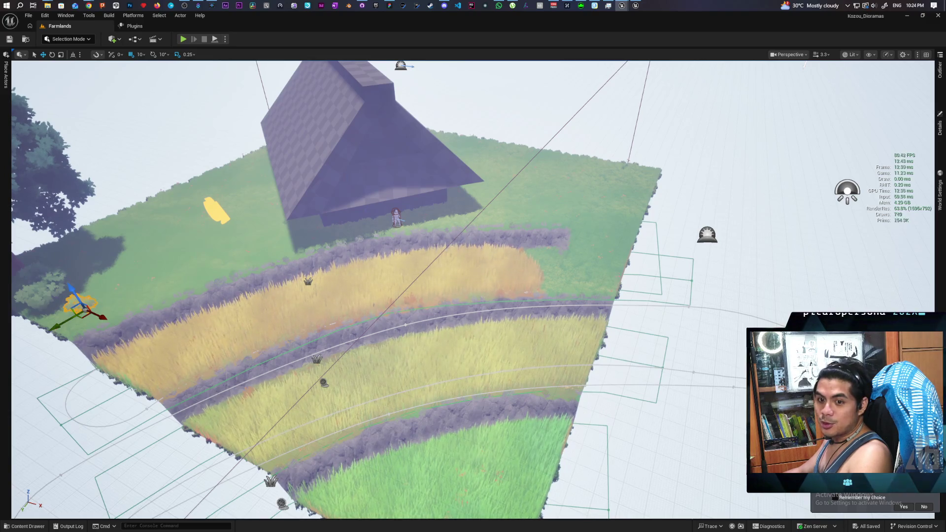
pyautogui.scroll(5, 473, 291)
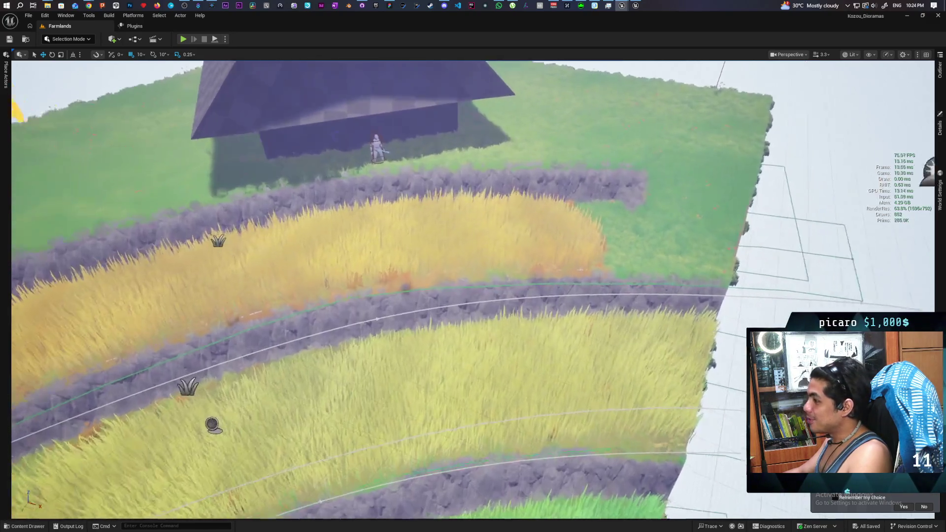
pyautogui.moveTo(472, 290)
pyautogui.mouseDown()
pyautogui.moveTo(473, 306)
pyautogui.moveTo(335, 303)
pyautogui.moveTo(355, 300)
pyautogui.moveTo(355, 261)
pyautogui.mouseUp()
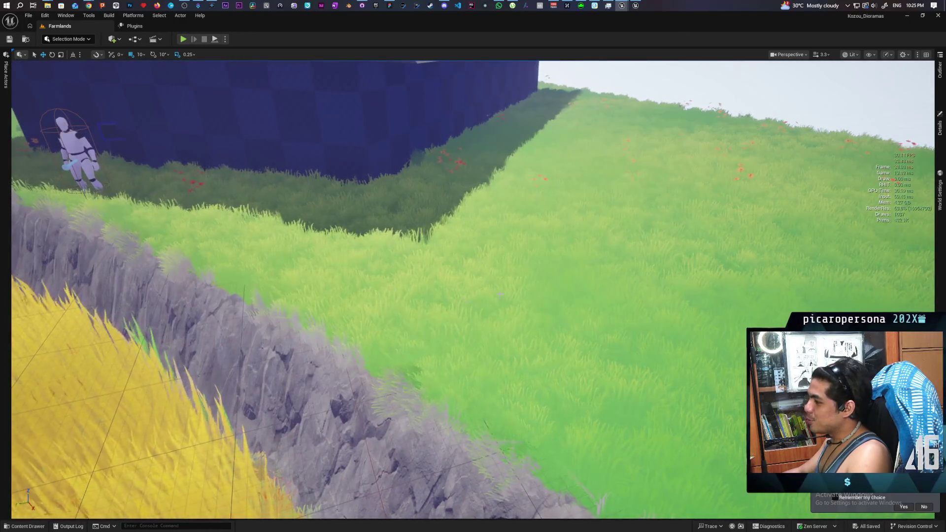
pyautogui.moveTo(599, 311)
pyautogui.mouseDown()
pyautogui.moveTo(512, 326)
pyautogui.moveTo(537, 323)
pyautogui.moveTo(539, 293)
pyautogui.moveTo(539, 315)
pyautogui.moveTo(515, 324)
pyautogui.moveTo(492, 354)
pyautogui.moveTo(485, 337)
pyautogui.mouseUp()
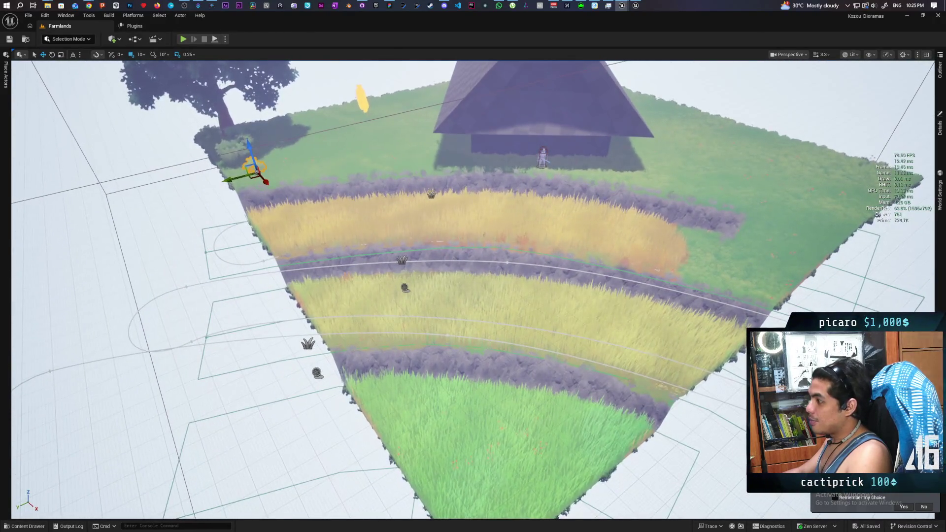
pyautogui.click(364, 101)
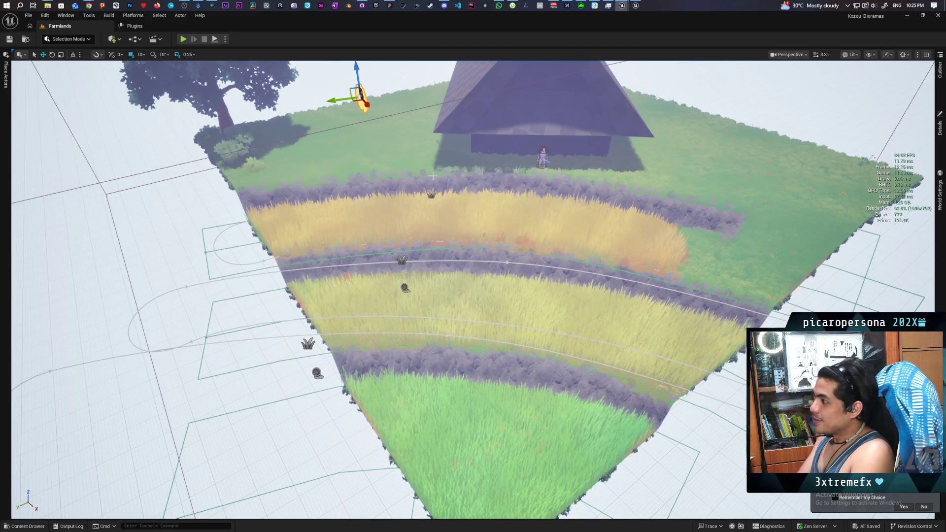
pyautogui.rightClick(643, 422)
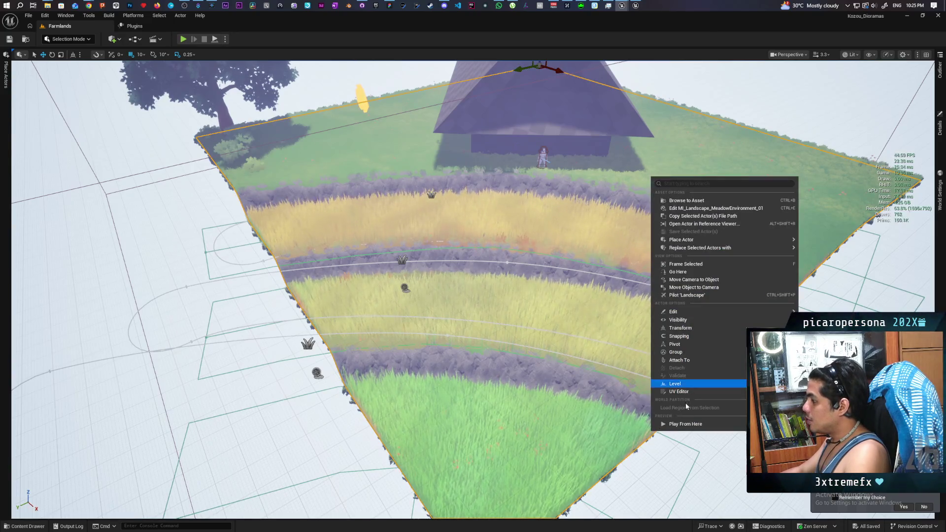
# Start Play From Here and walk the mannequin up the grass path.
pyautogui.click(689, 422)
pyautogui.hotkey('alt', 'p')
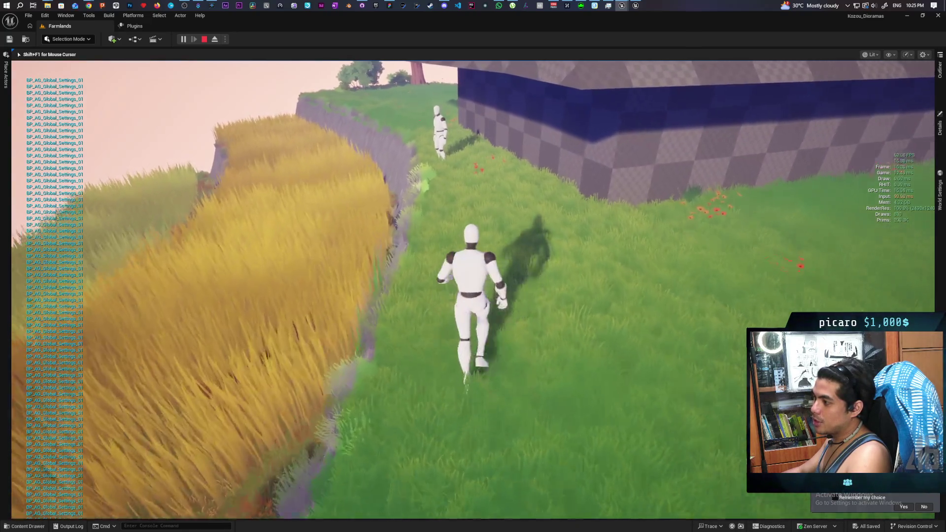
pyautogui.press('w')
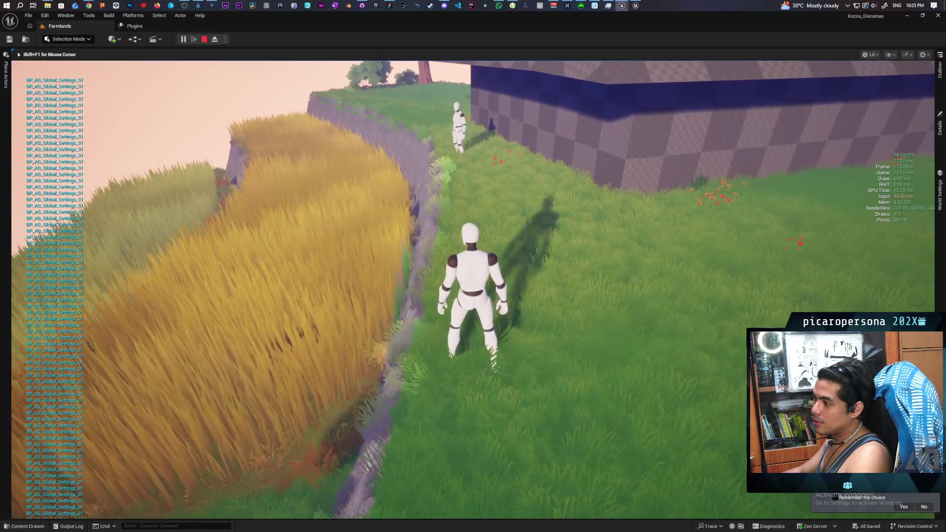
pyautogui.press('d')
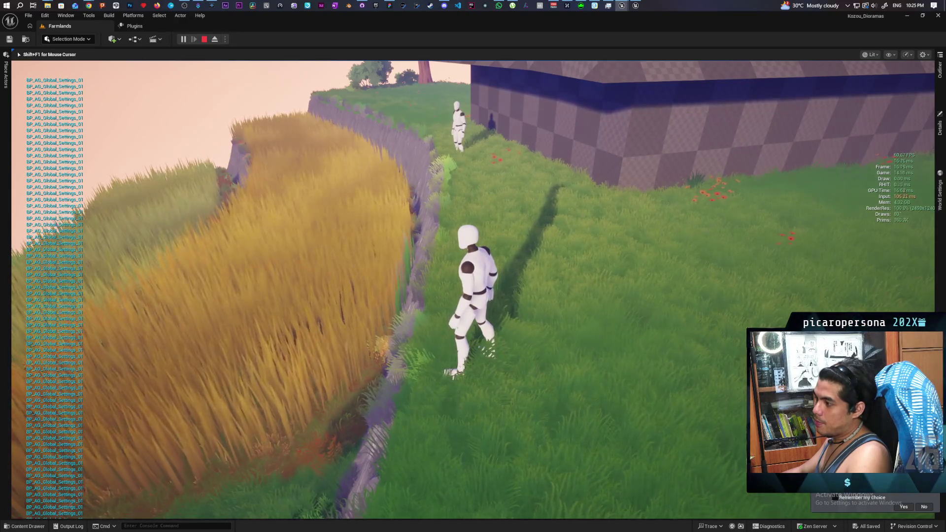
pyautogui.press('w')
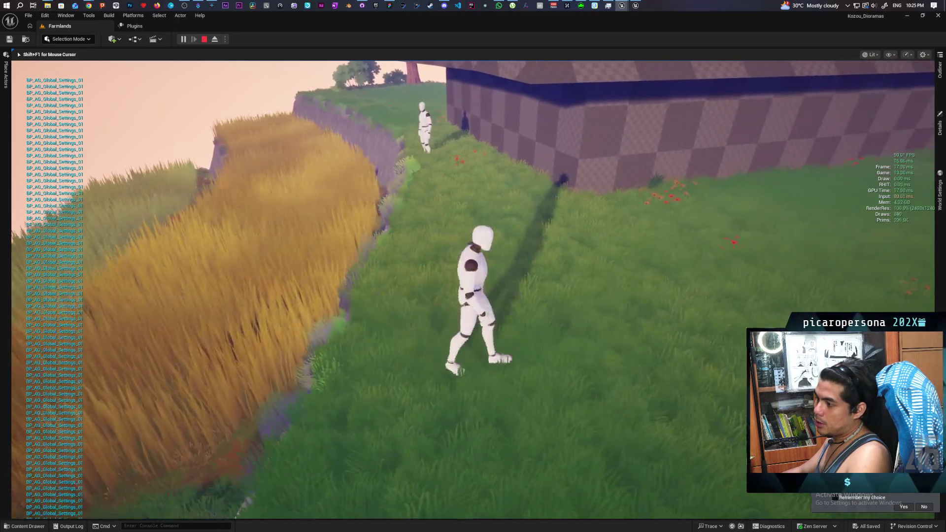
pyautogui.press('s')
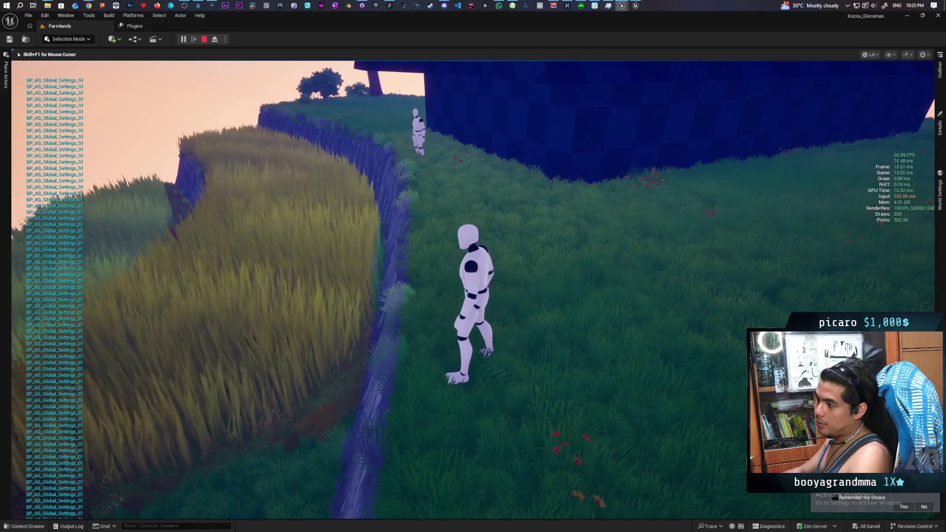
# Walk the mannequin back toward the cliff edge and through the grass, then stop the session with Esc.
pyautogui.press('s')
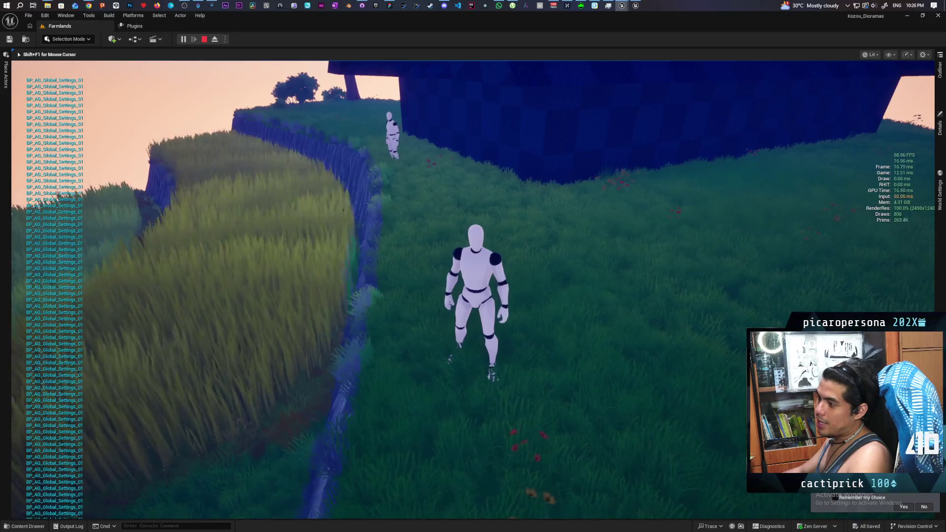
pyautogui.press('a')
pyautogui.press('a')
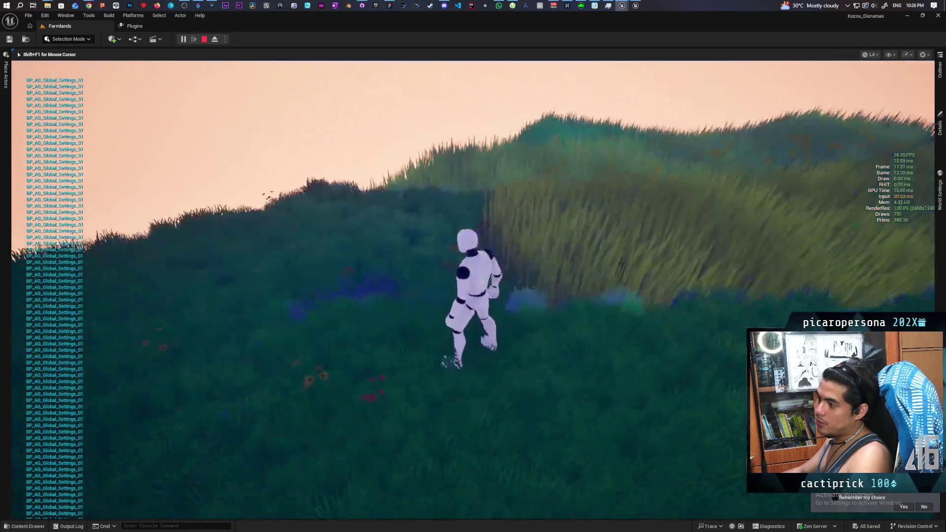
pyautogui.press('w')
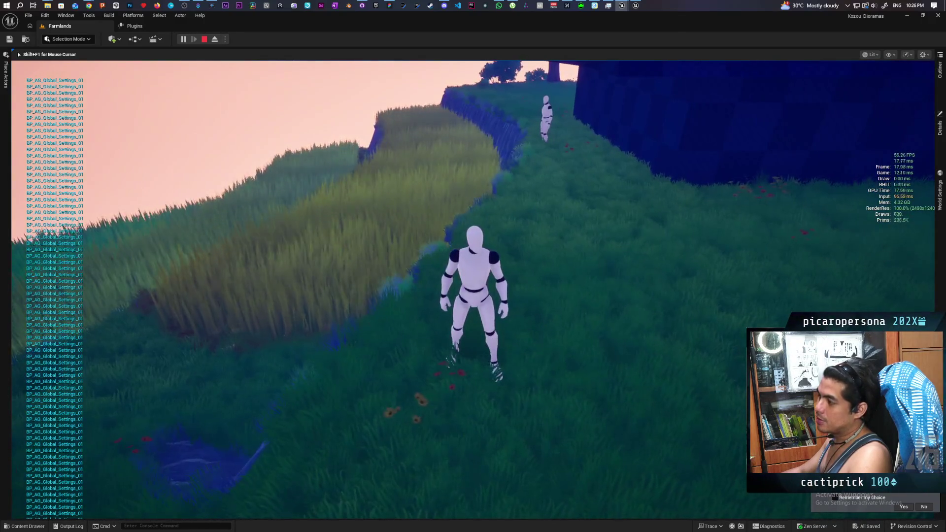
pyautogui.press('w')
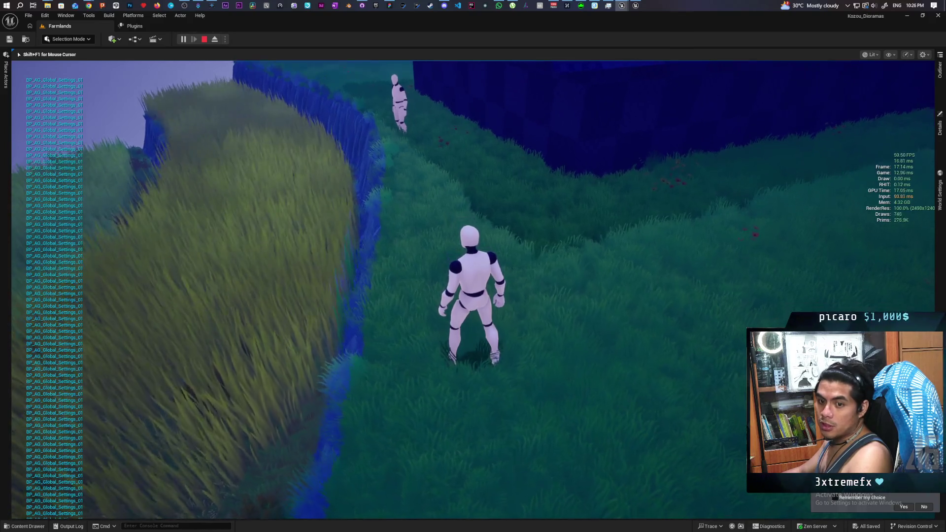
pyautogui.press('a')
pyautogui.press('a')
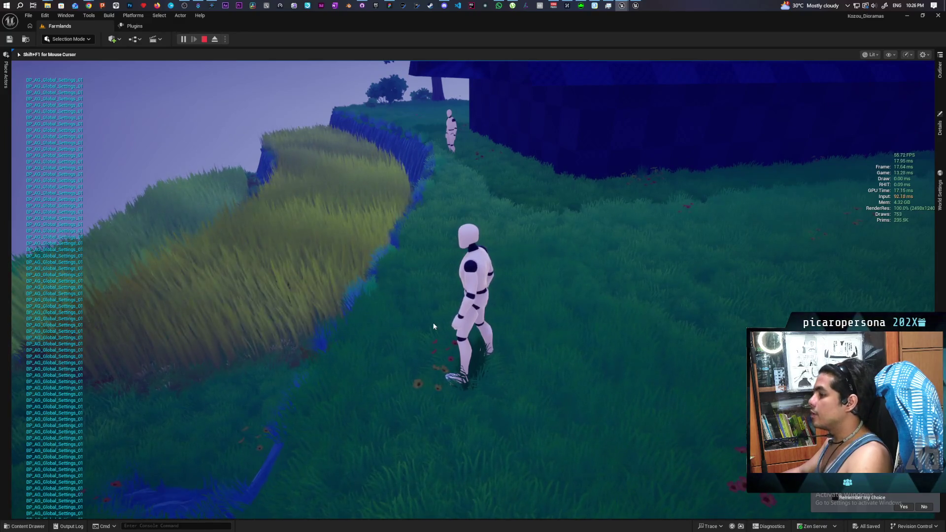
pyautogui.press('Escape')
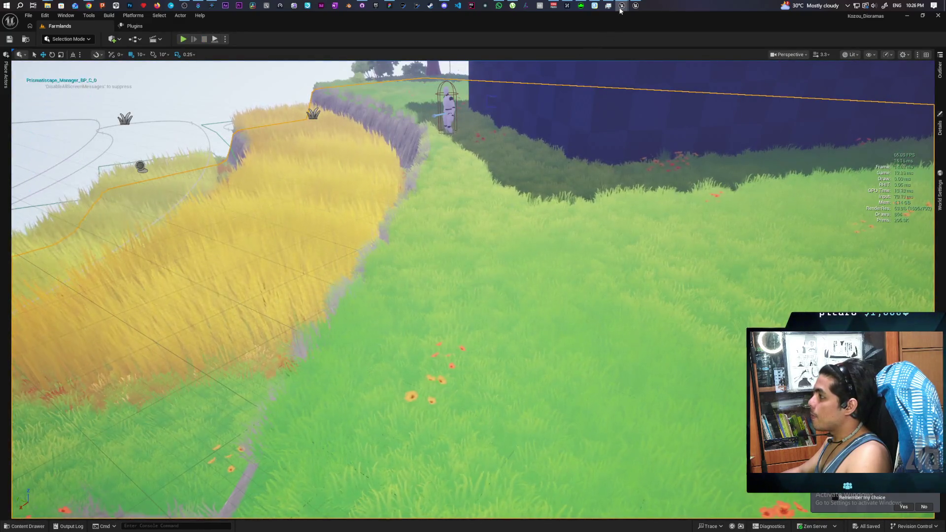
# Bring the M_GrassInstancing material editor forward and switch to its MF_FoliageWindInteract tab.
pyautogui.moveTo(622, 6)
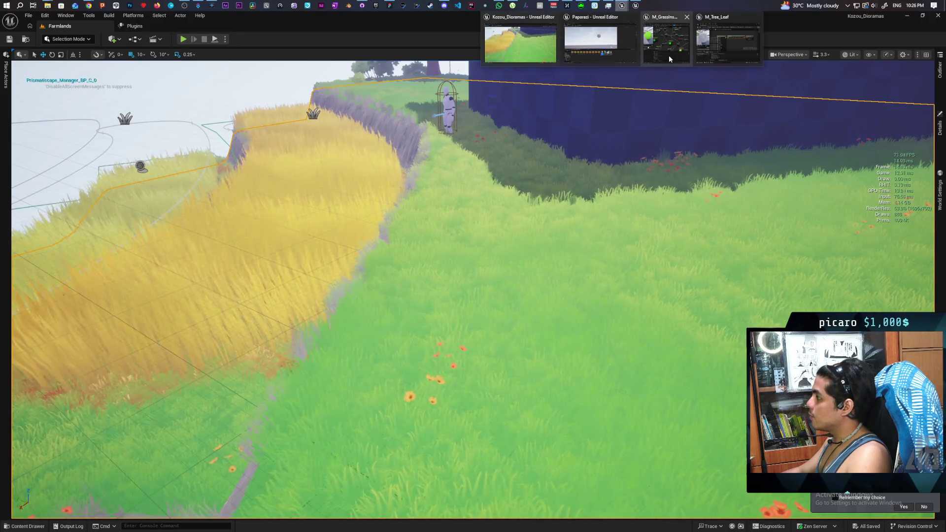
pyautogui.click(669, 57)
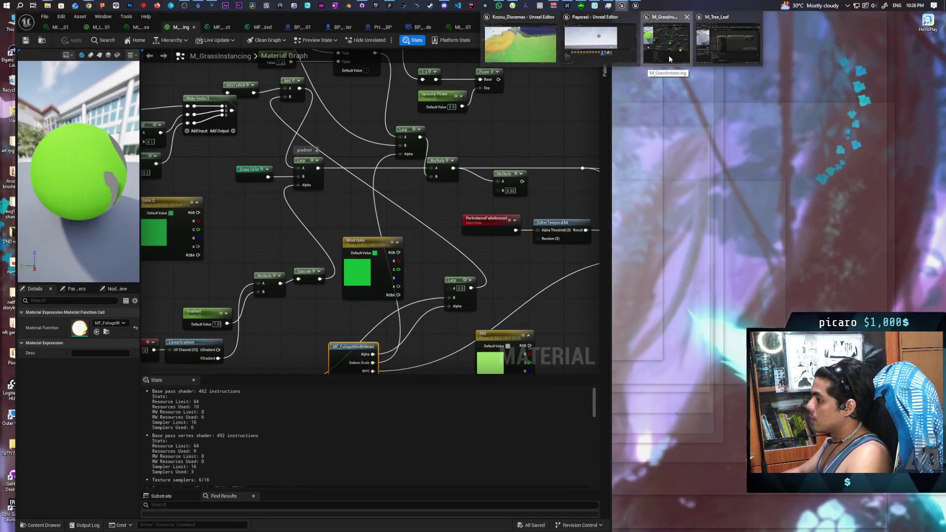
pyautogui.scroll(-6, 428, 228)
pyautogui.scroll(3, 440, 226)
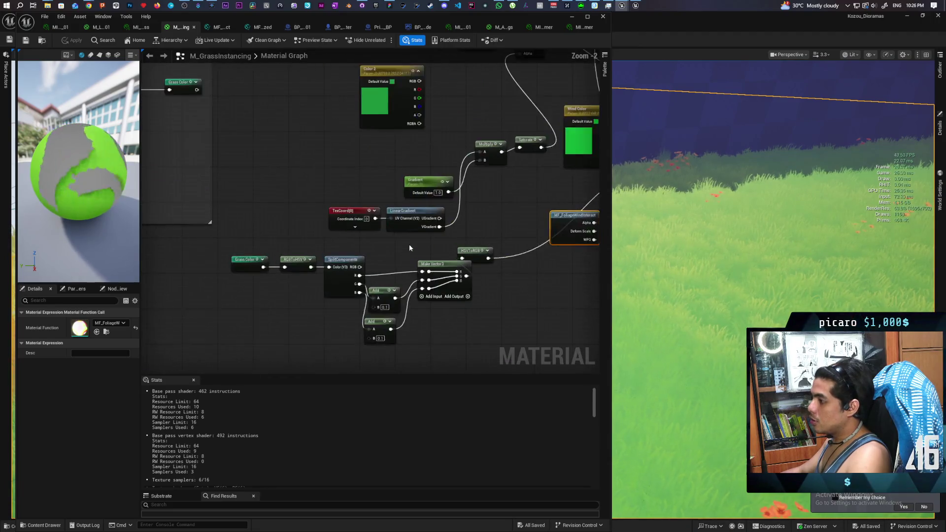
pyautogui.moveTo(462, 226); pyautogui.dragTo(380, 264)
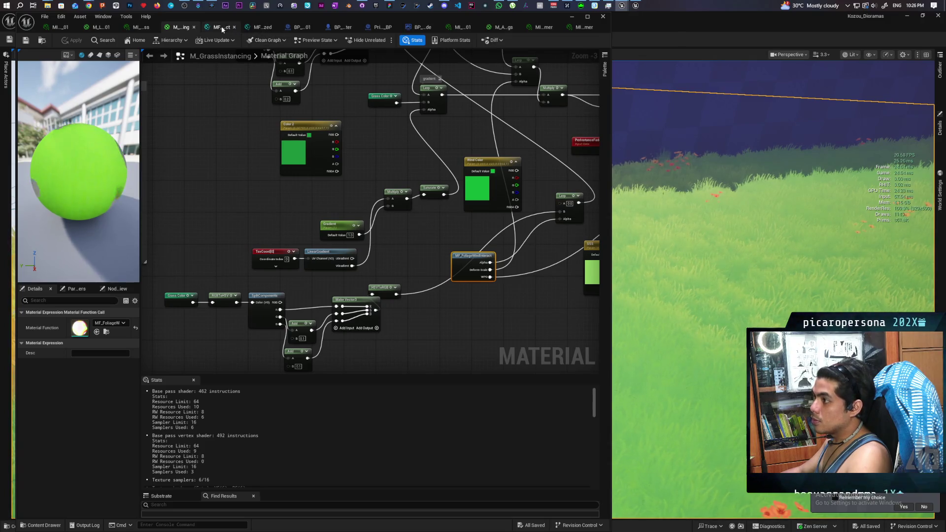
pyautogui.click(220, 27)
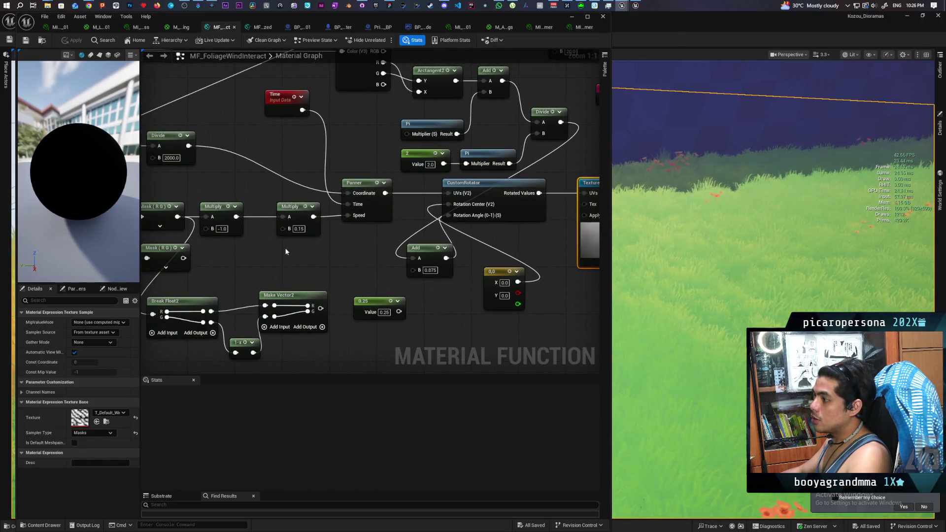
pyautogui.moveTo(285, 247); pyautogui.dragTo(489, 192)
pyautogui.click(494, 250)
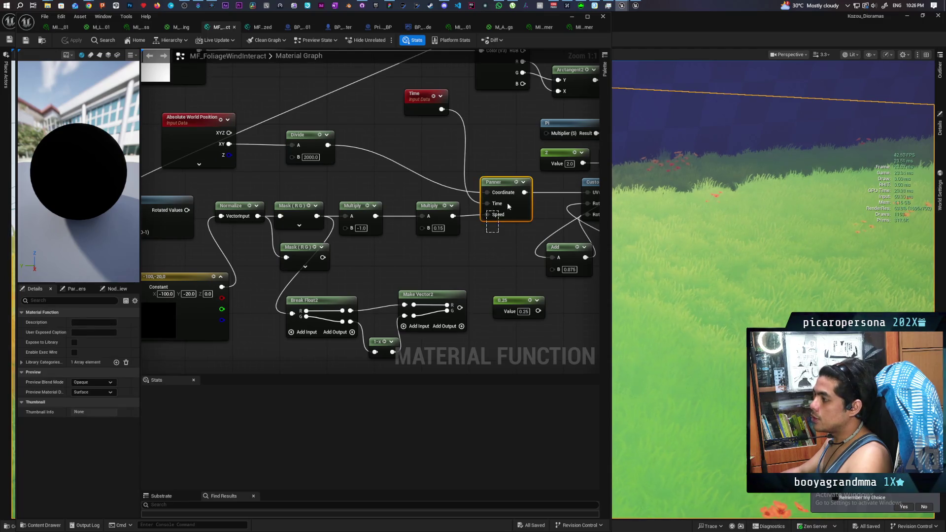
pyautogui.moveTo(481, 264); pyautogui.dragTo(540, 234)
pyautogui.click(311, 291)
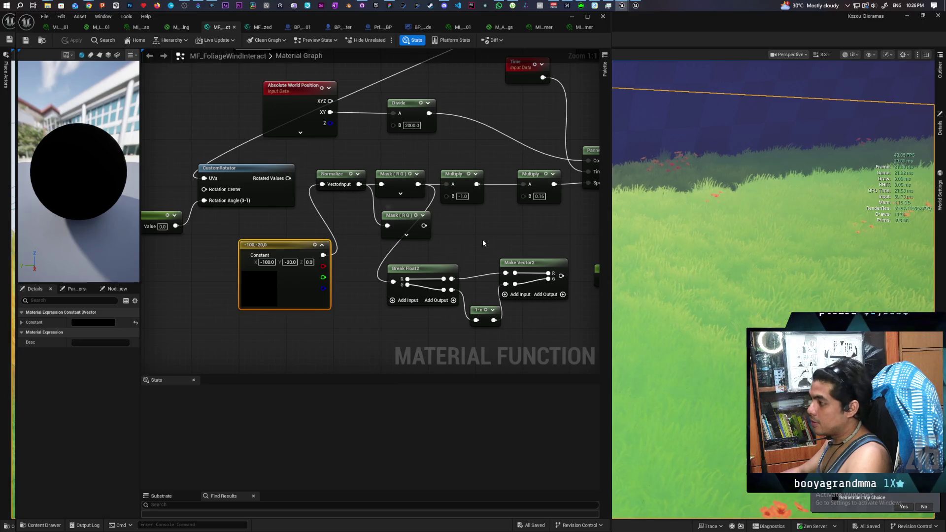
pyautogui.moveTo(482, 239); pyautogui.dragTo(401, 264)
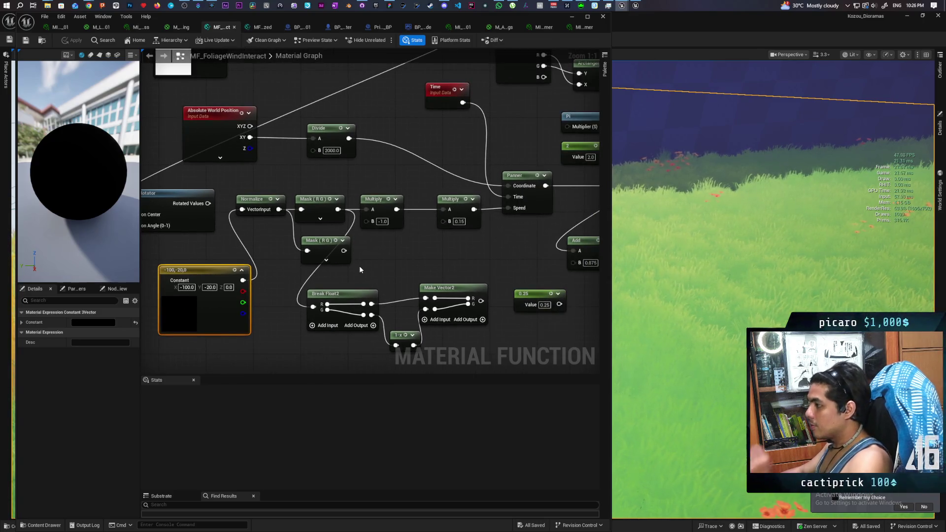
pyautogui.click(507, 230)
pyautogui.click(513, 213)
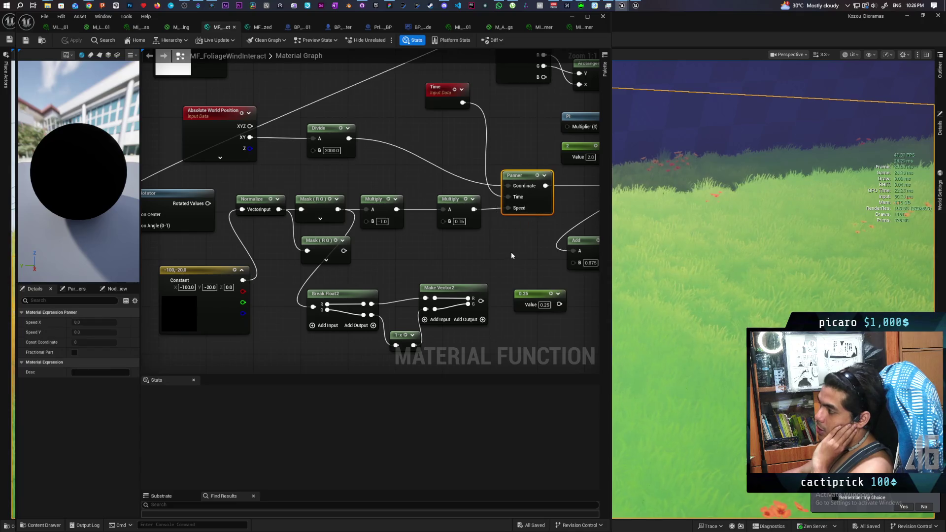
pyautogui.moveTo(512, 255)
pyautogui.mouseDown()
pyautogui.moveTo(231, 266)
pyautogui.moveTo(362, 304)
pyautogui.moveTo(451, 289)
pyautogui.moveTo(439, 280)
pyautogui.mouseUp()
pyautogui.click(443, 242)
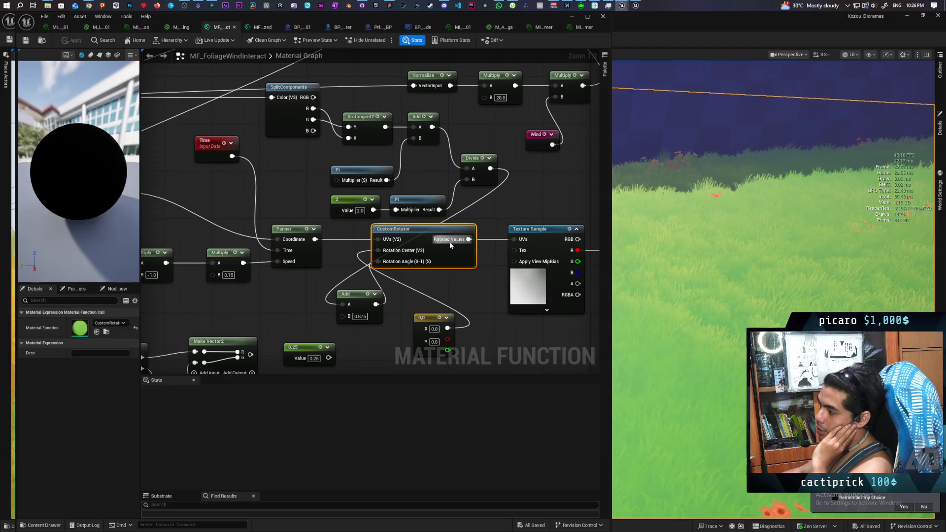
pyautogui.click(293, 228)
pyautogui.click(443, 243)
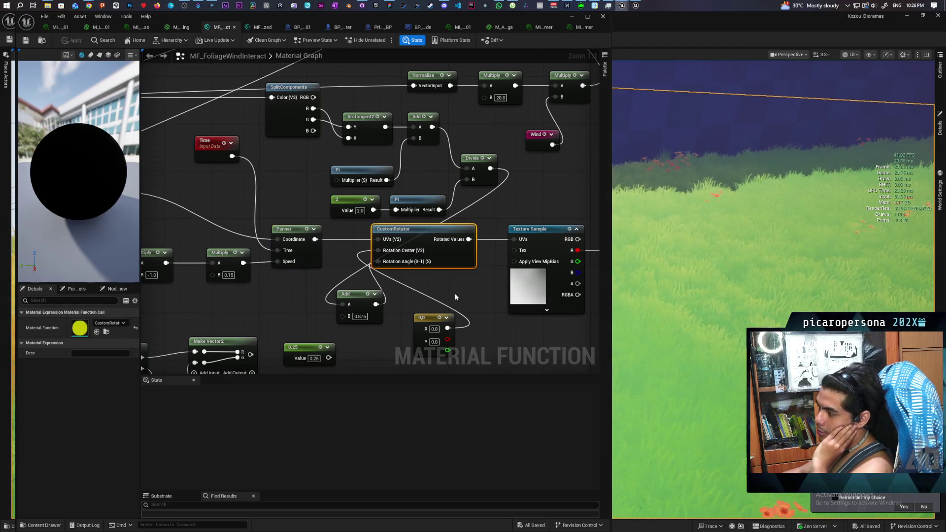
pyautogui.moveTo(454, 293); pyautogui.dragTo(469, 260)
pyautogui.moveTo(403, 310); pyautogui.dragTo(430, 303)
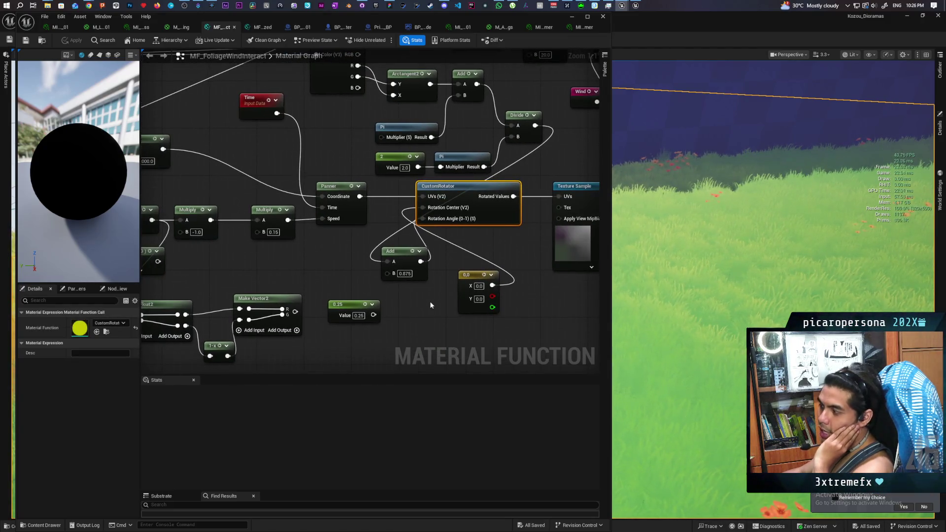
pyautogui.moveTo(467, 276)
pyautogui.mouseDown()
pyautogui.moveTo(313, 259)
pyautogui.moveTo(323, 241)
pyautogui.mouseUp()
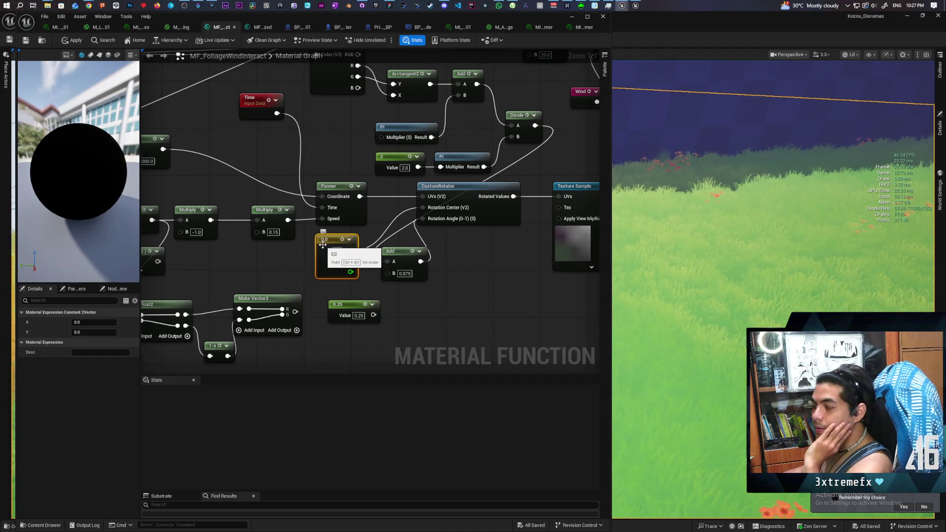
pyautogui.moveTo(508, 298)
pyautogui.mouseDown()
pyautogui.moveTo(479, 297)
pyautogui.moveTo(485, 312)
pyautogui.moveTo(511, 285)
pyautogui.moveTo(467, 293)
pyautogui.moveTo(498, 319)
pyautogui.moveTo(469, 308)
pyautogui.moveTo(543, 307)
pyautogui.mouseUp()
pyautogui.scroll(-2, 430, 311)
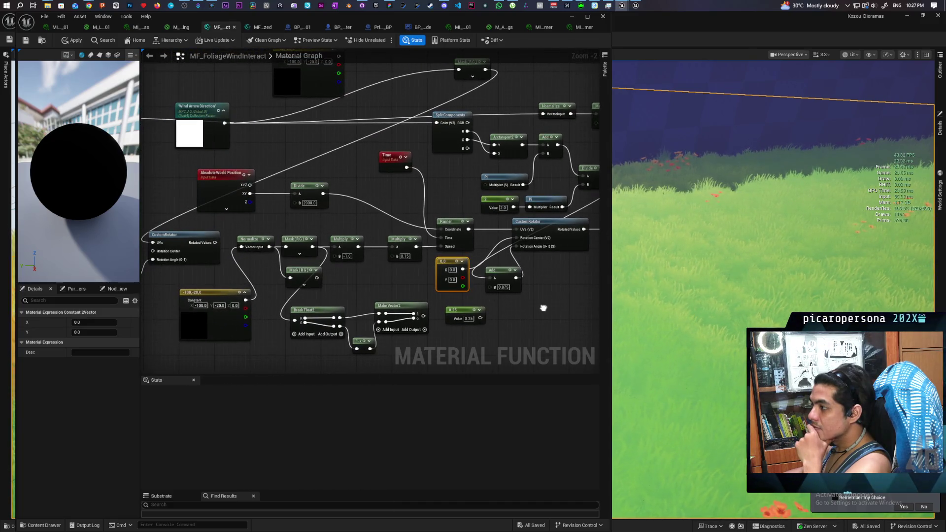
pyautogui.moveTo(543, 308)
pyautogui.mouseDown()
pyautogui.moveTo(456, 289)
pyautogui.moveTo(477, 287)
pyautogui.moveTo(482, 296)
pyautogui.moveTo(449, 290)
pyautogui.mouseUp()
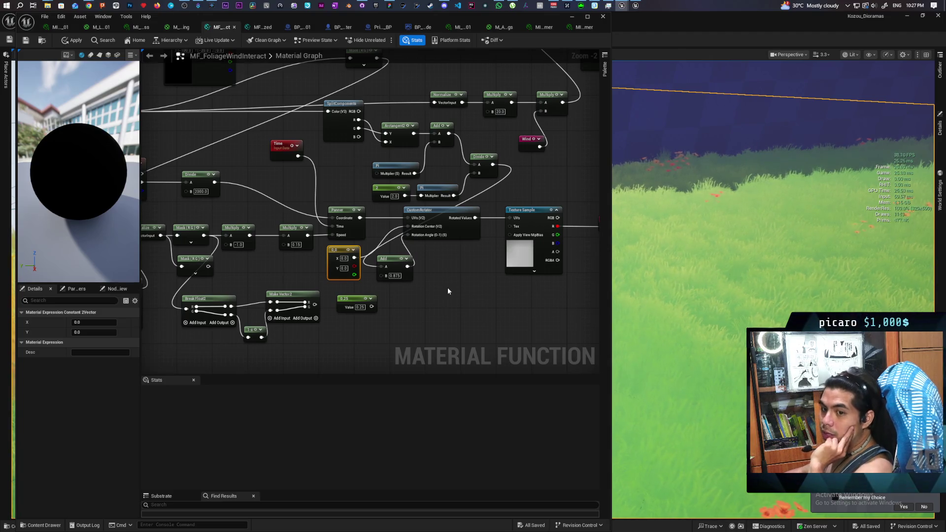
pyautogui.moveTo(447, 287)
pyautogui.mouseDown()
pyautogui.moveTo(424, 292)
pyautogui.moveTo(461, 289)
pyautogui.mouseUp()
pyautogui.click(512, 217)
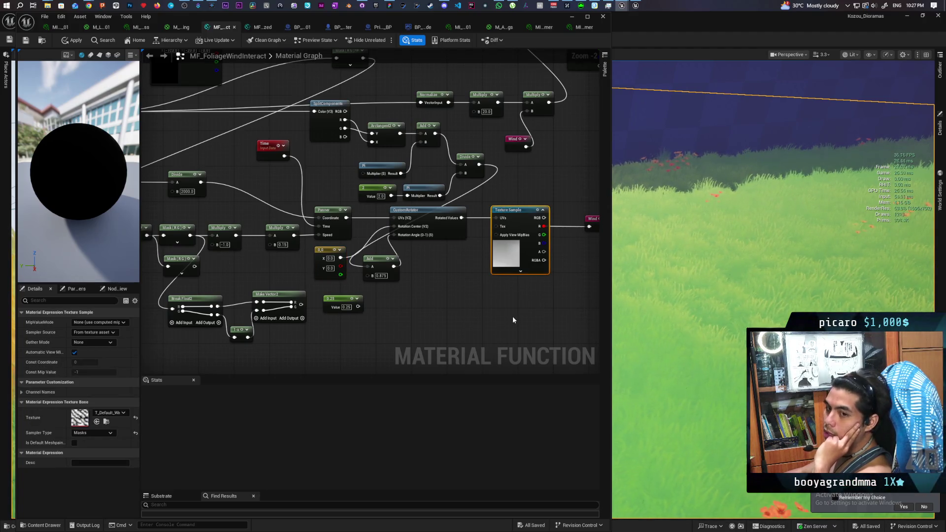
pyautogui.moveTo(468, 308); pyautogui.dragTo(538, 280)
pyautogui.scroll(-1, 538, 281)
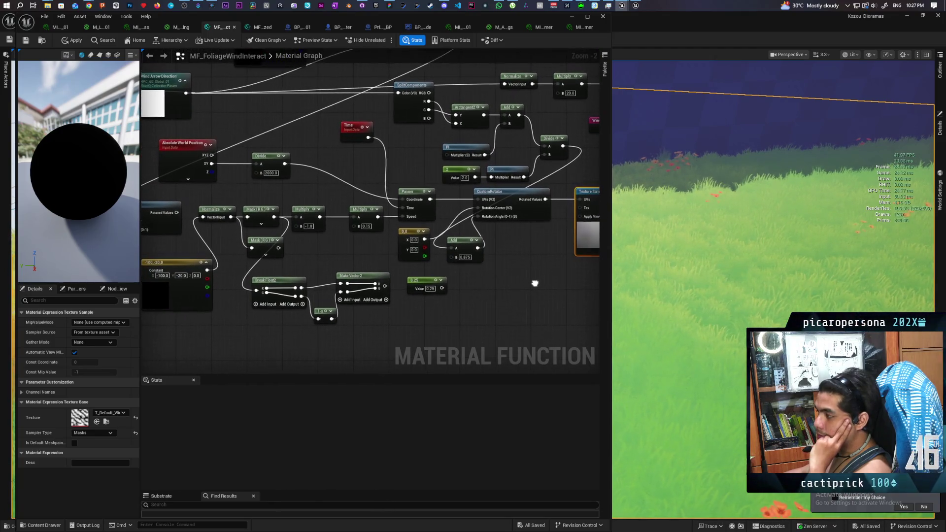
pyautogui.scroll(-1, 517, 281)
pyautogui.click(477, 293)
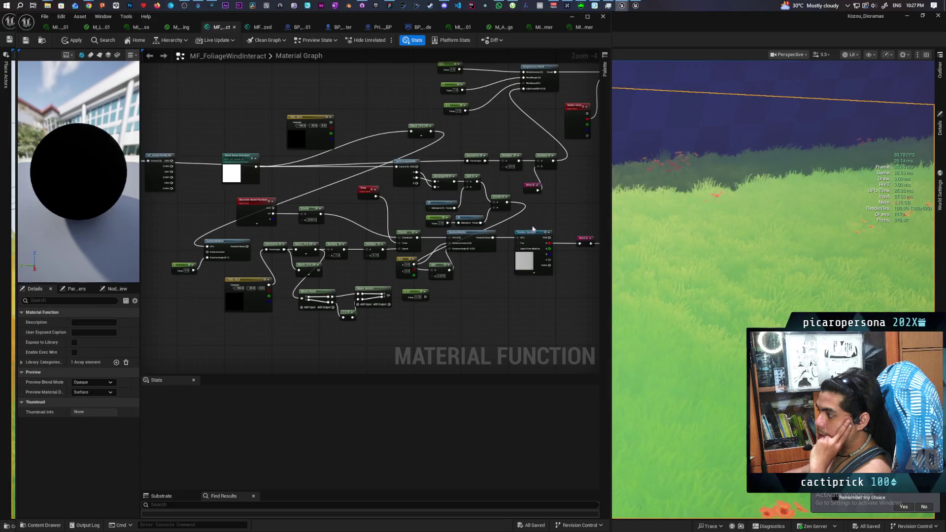
pyautogui.moveTo(538, 281); pyautogui.dragTo(536, 280)
pyautogui.scroll(2, 515, 290)
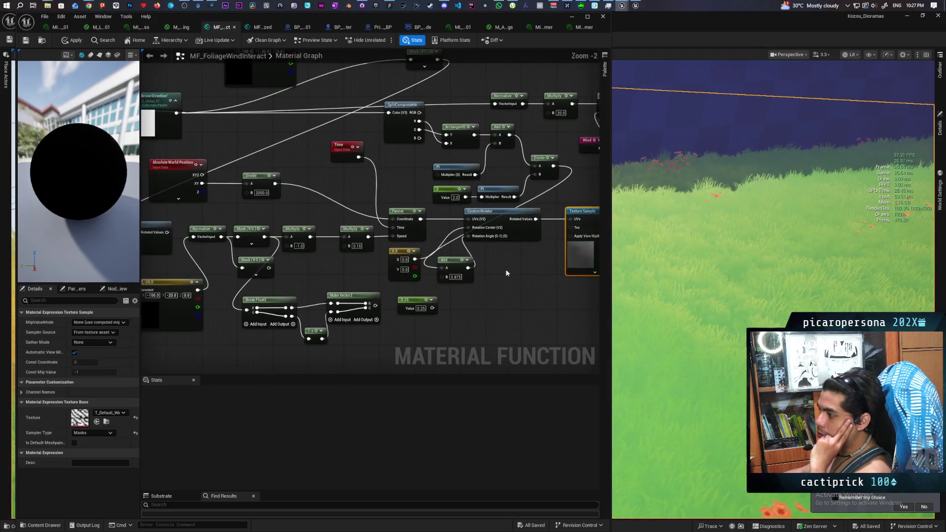
pyautogui.moveTo(317, 163)
pyautogui.mouseDown()
pyautogui.moveTo(202, 205)
pyautogui.moveTo(195, 217)
pyautogui.mouseUp()
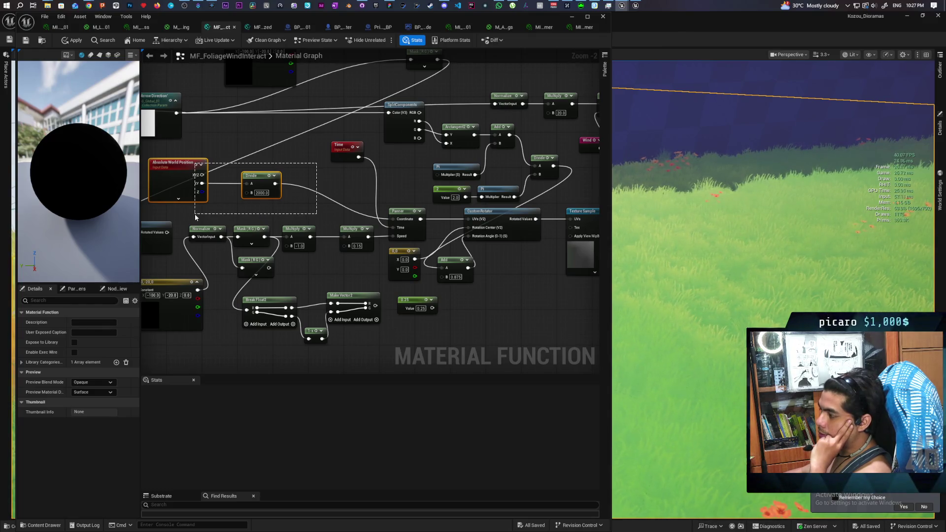
pyautogui.moveTo(297, 165); pyautogui.dragTo(197, 206)
pyautogui.click(322, 198)
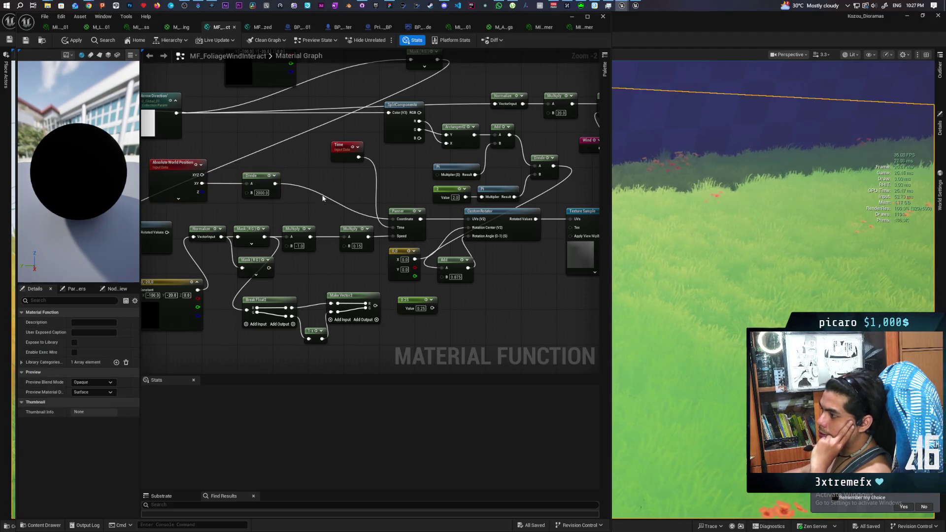
pyautogui.moveTo(336, 269); pyautogui.dragTo(385, 257)
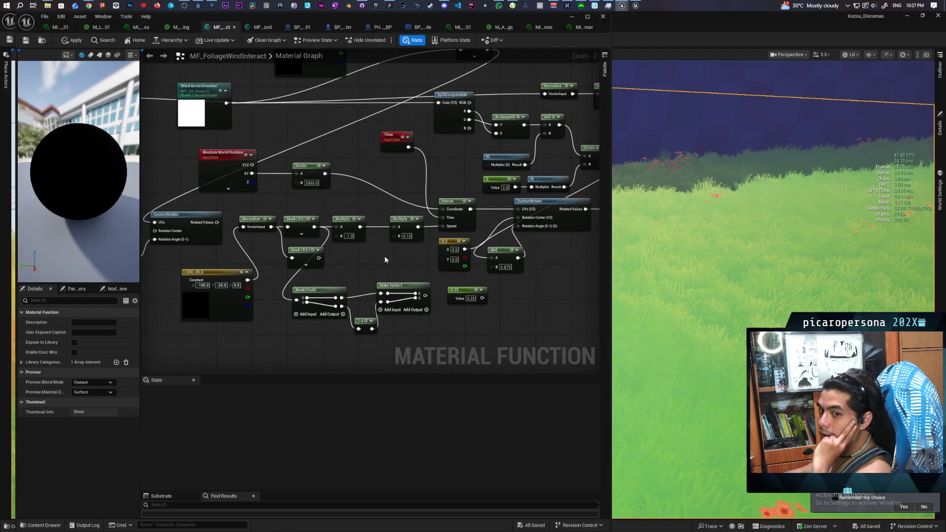
pyautogui.moveTo(554, 291)
pyautogui.mouseDown()
pyautogui.moveTo(477, 280)
pyautogui.moveTo(504, 281)
pyautogui.mouseUp()
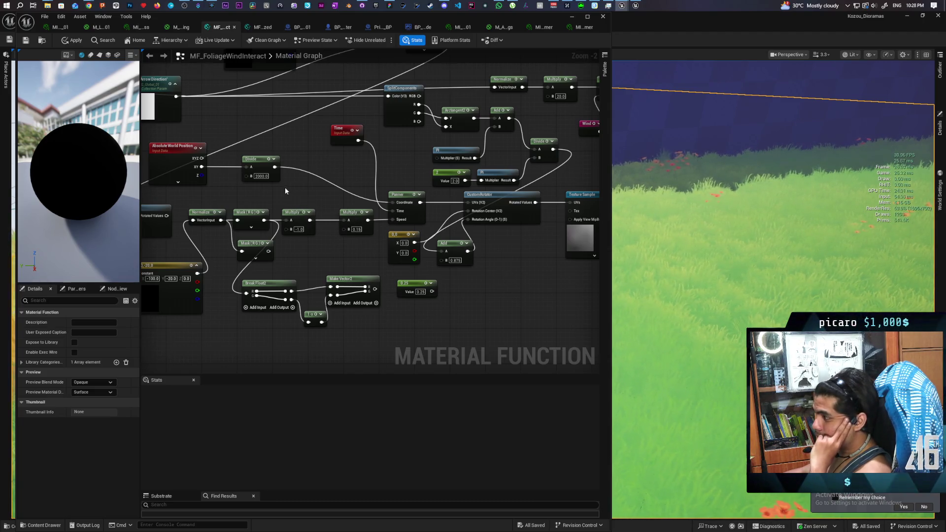
pyautogui.moveTo(175, 190)
pyautogui.mouseDown()
pyautogui.moveTo(212, 169)
pyautogui.moveTo(217, 194)
pyautogui.mouseUp()
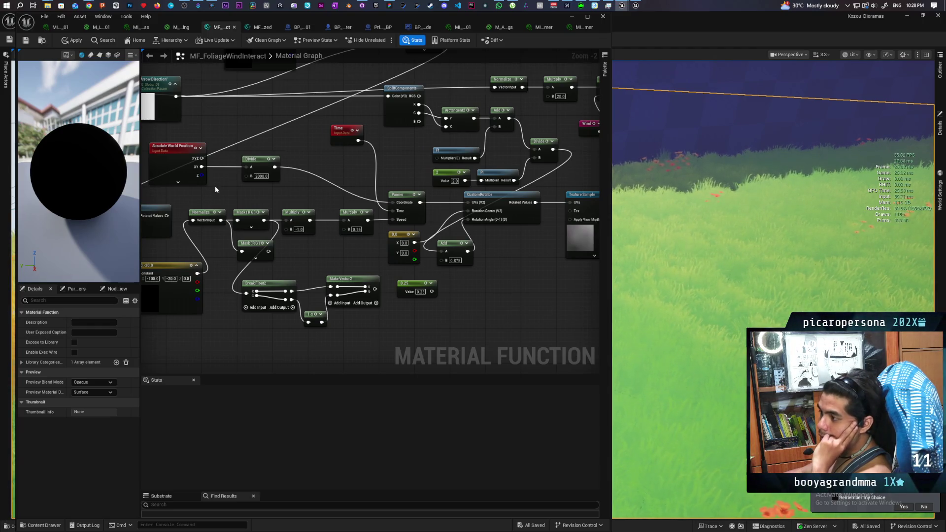
pyautogui.scroll(-1, 215, 185)
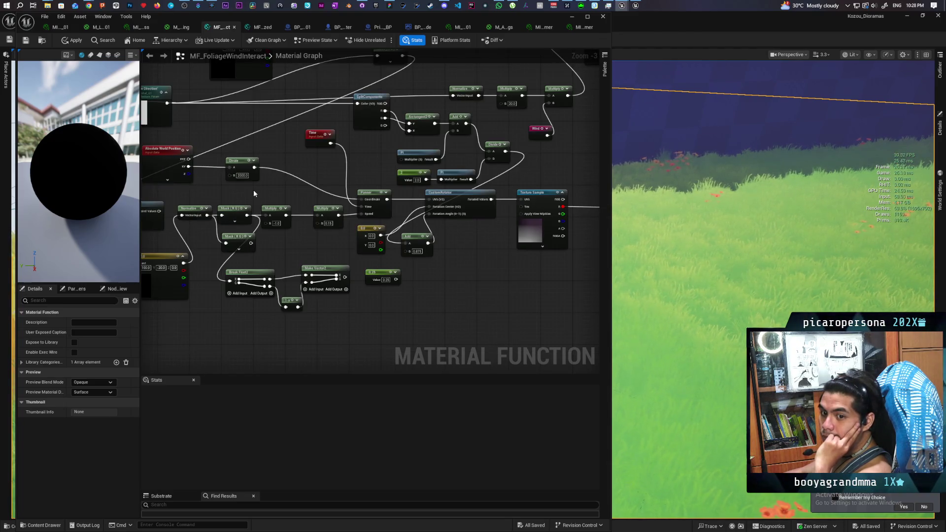
pyautogui.moveTo(254, 190); pyautogui.dragTo(318, 186)
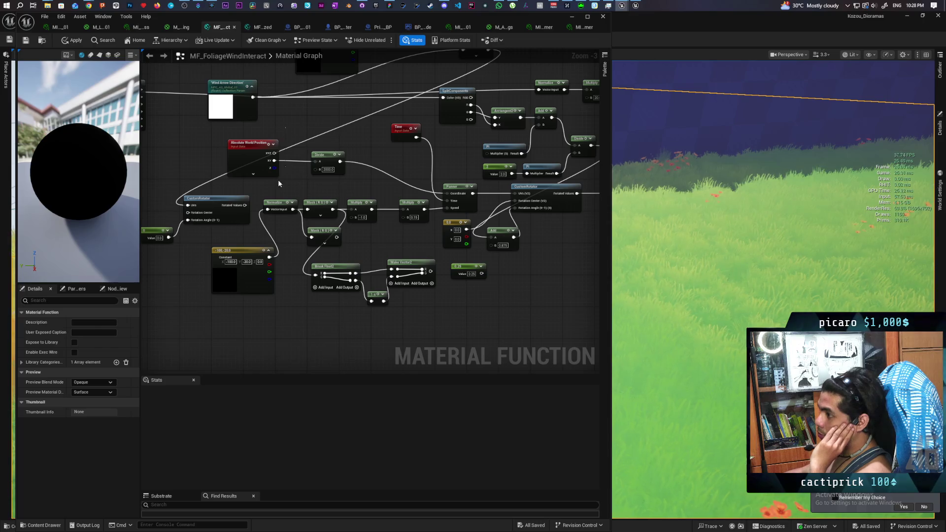
pyautogui.moveTo(341, 193); pyautogui.dragTo(312, 198)
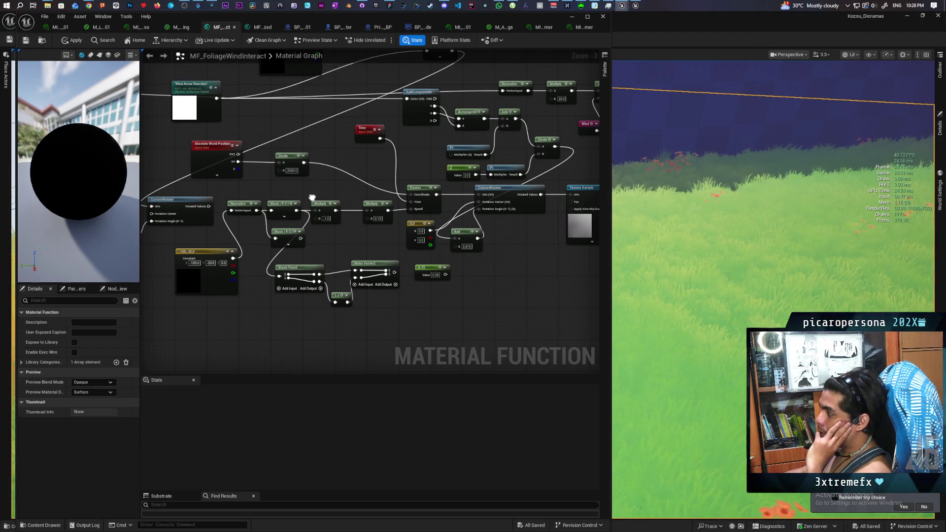
pyautogui.moveTo(312, 198)
pyautogui.mouseDown()
pyautogui.moveTo(366, 190)
pyautogui.moveTo(331, 189)
pyautogui.mouseUp()
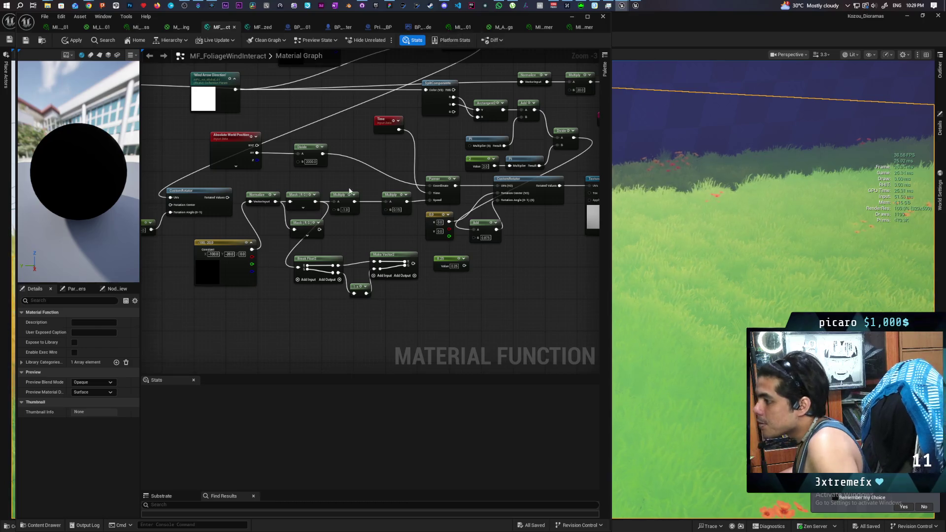
pyautogui.moveTo(373, 345)
pyautogui.mouseDown()
pyautogui.moveTo(332, 353)
pyautogui.moveTo(354, 348)
pyautogui.moveTo(370, 255)
pyautogui.moveTo(406, 268)
pyautogui.moveTo(397, 226)
pyautogui.moveTo(346, 170)
pyautogui.moveTo(332, 115)
pyautogui.moveTo(321, 158)
pyautogui.moveTo(311, 153)
pyautogui.mouseUp()
pyautogui.moveTo(346, 191)
pyautogui.mouseDown()
pyautogui.moveTo(317, 172)
pyautogui.moveTo(338, 167)
pyautogui.moveTo(348, 270)
pyautogui.moveTo(362, 270)
pyautogui.mouseUp()
pyautogui.click(330, 114)
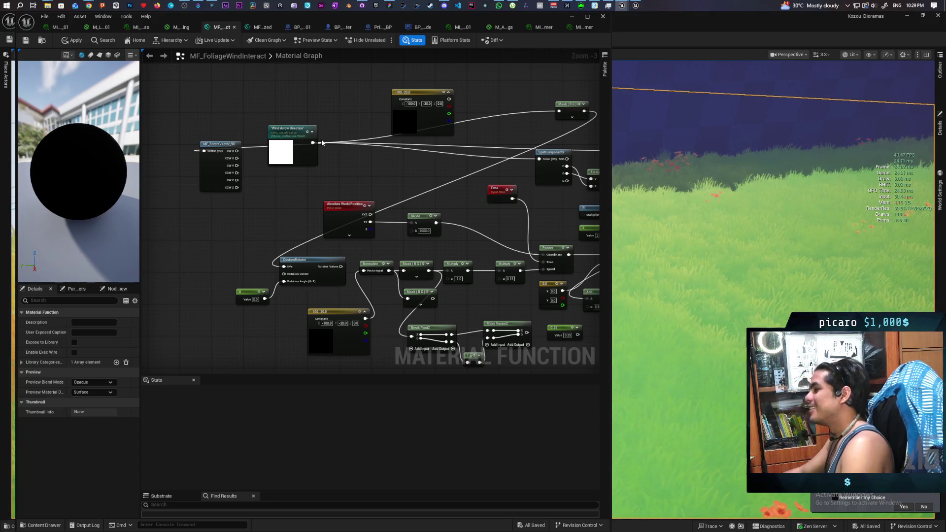
# Move Wind Arrow Direction up-right and place the Mask (R G) node just beneath it.
pyautogui.moveTo(308, 163)
pyautogui.mouseDown()
pyautogui.moveTo(318, 137)
pyautogui.moveTo(287, 133)
pyautogui.moveTo(291, 159)
pyautogui.moveTo(296, 151)
pyautogui.moveTo(327, 175)
pyautogui.mouseUp()
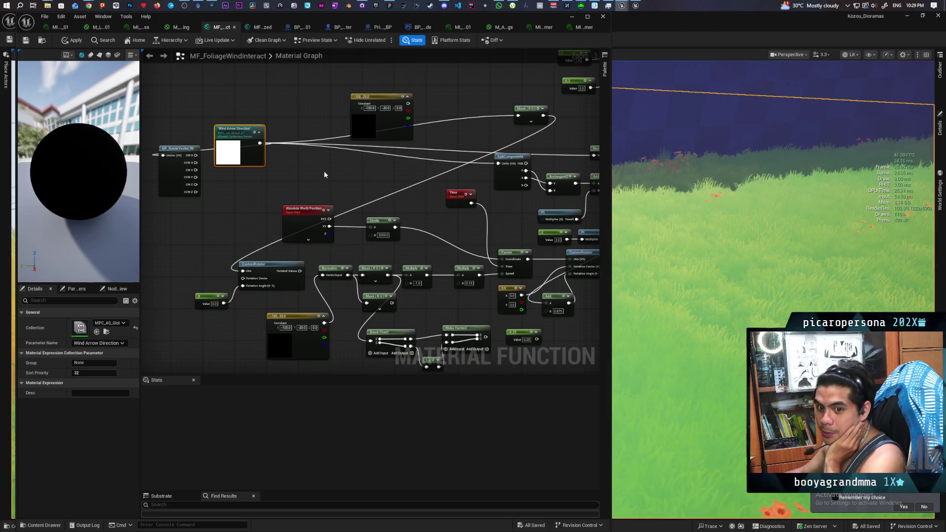
pyautogui.moveTo(326, 170); pyautogui.dragTo(378, 172)
pyautogui.moveTo(223, 186)
pyautogui.mouseDown()
pyautogui.moveTo(217, 194)
pyautogui.moveTo(200, 174)
pyautogui.mouseUp()
pyautogui.moveTo(580, 114); pyautogui.dragTo(398, 168)
pyautogui.moveTo(341, 187)
pyautogui.mouseDown()
pyautogui.moveTo(266, 204)
pyautogui.moveTo(249, 225)
pyautogui.moveTo(262, 218)
pyautogui.mouseUp()
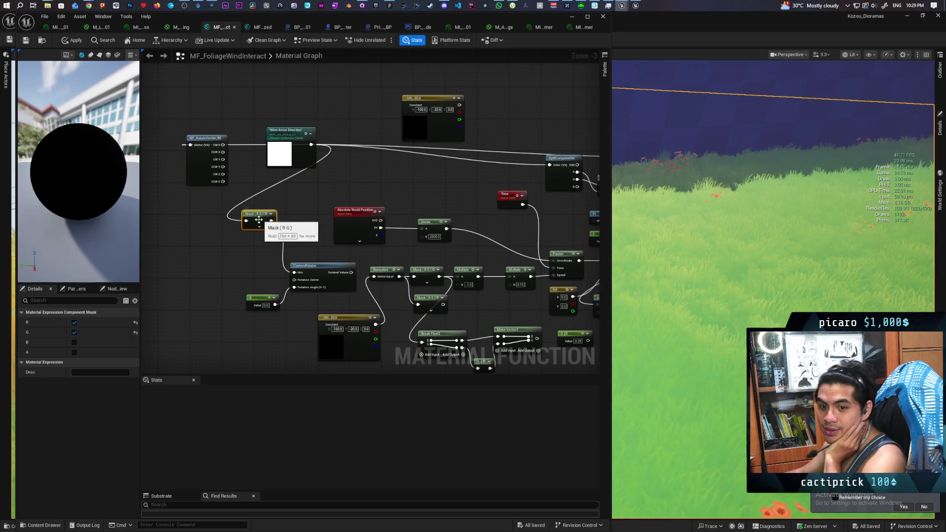
pyautogui.scroll(1, 221, 215)
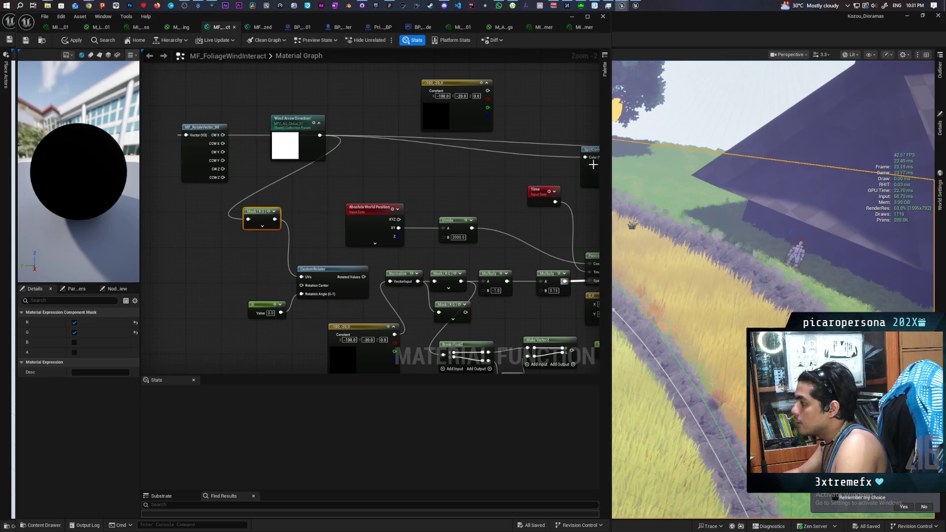
pyautogui.moveTo(530, 21); pyautogui.dragTo(490, 248)
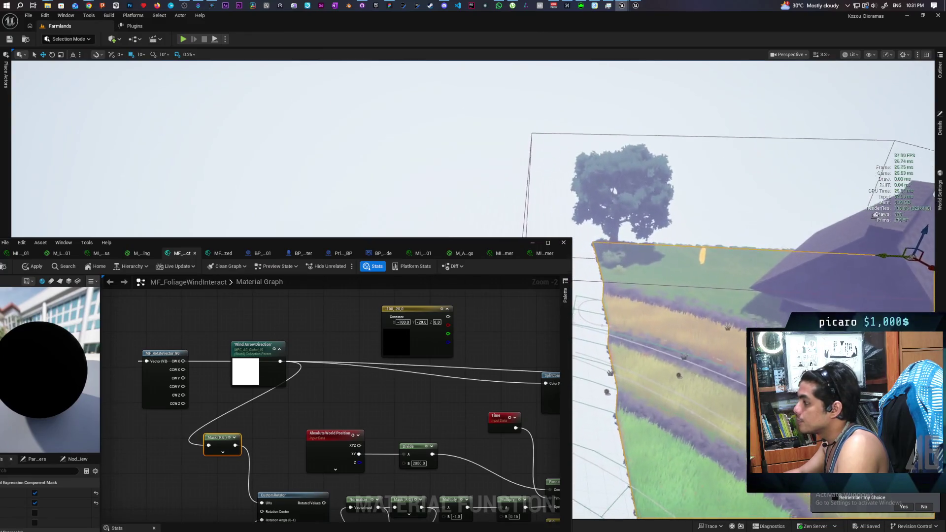
# Rotate BP_AG_Global_Settings_01's yaw to about -76° with the rotate gizmo.
pyautogui.scroll(3, 689, 247)
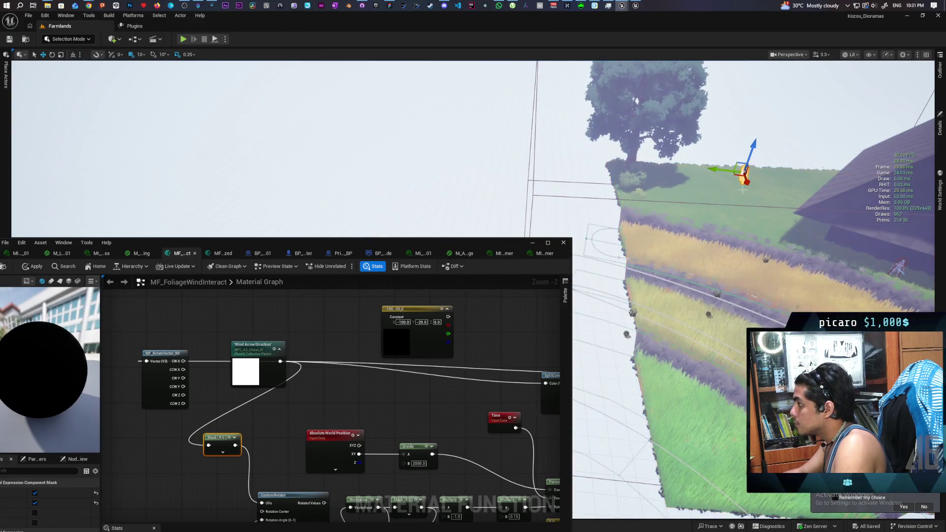
pyautogui.press('e')
pyautogui.moveTo(744, 189)
pyautogui.mouseDown()
pyautogui.moveTo(754, 189)
pyautogui.moveTo(743, 200)
pyautogui.mouseUp()
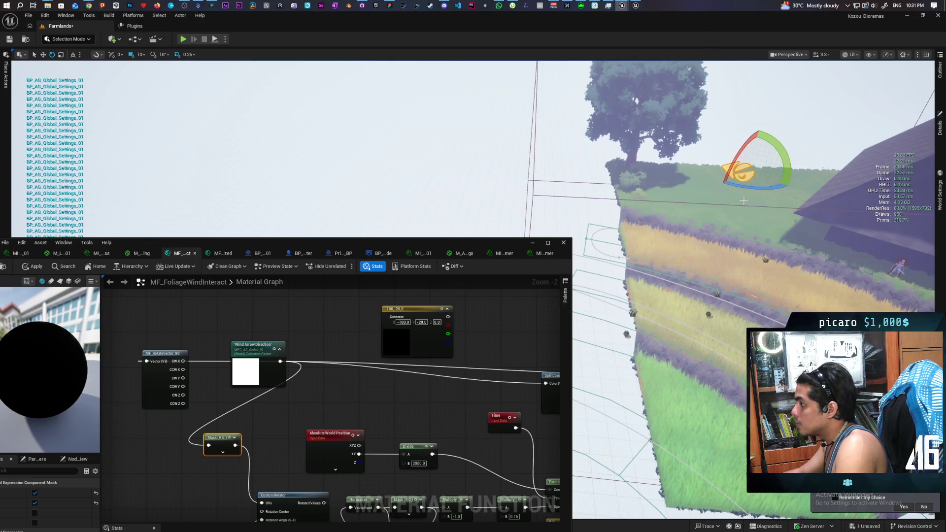
pyautogui.scroll(-2, 750, 210)
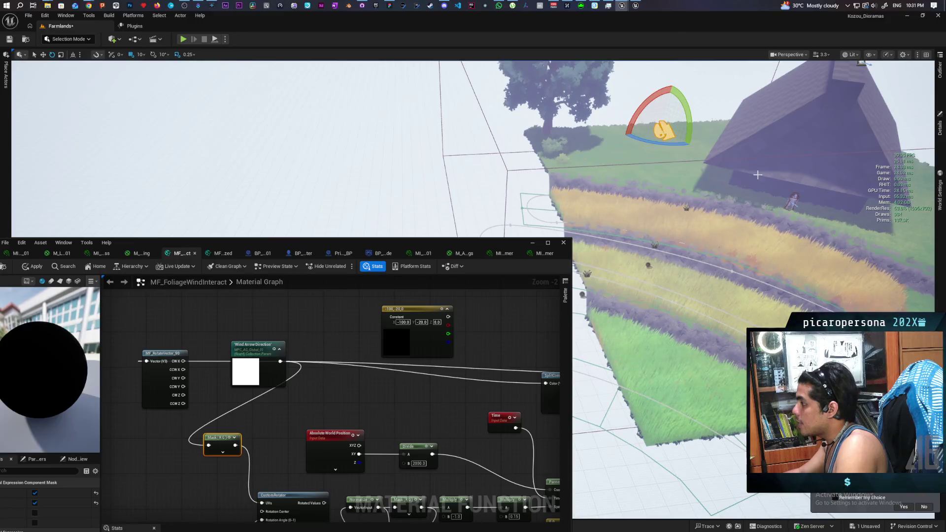
pyautogui.moveTo(631, 138)
pyautogui.mouseDown()
pyautogui.moveTo(669, 157)
pyautogui.moveTo(704, 203)
pyautogui.mouseUp()
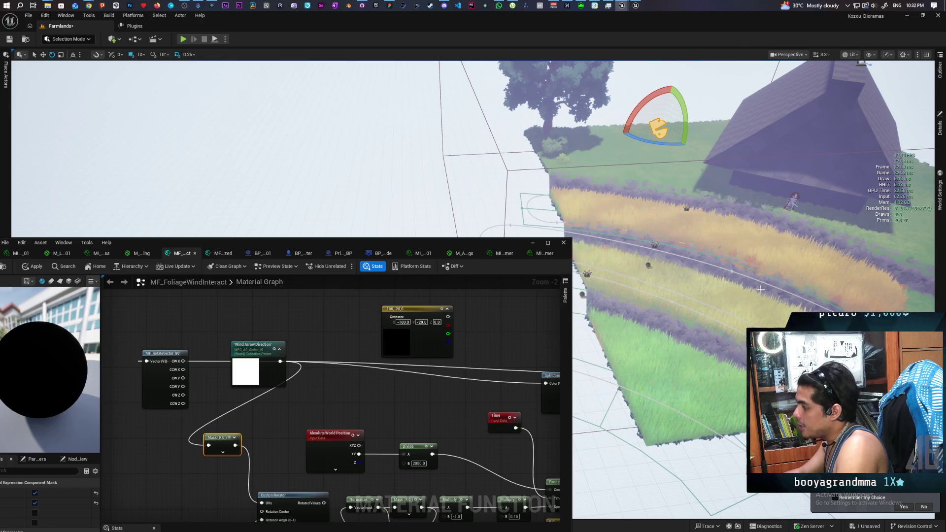
pyautogui.moveTo(655, 143)
pyautogui.mouseDown()
pyautogui.moveTo(697, 148)
pyautogui.moveTo(702, 132)
pyautogui.moveTo(710, 135)
pyautogui.moveTo(644, 143)
pyautogui.mouseUp()
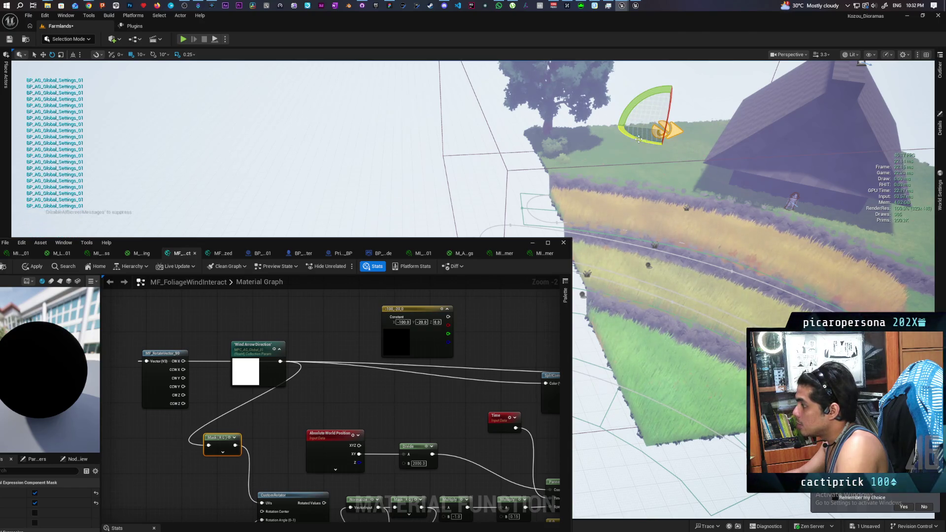
pyautogui.moveTo(645, 143)
pyautogui.mouseDown()
pyautogui.moveTo(708, 134)
pyautogui.moveTo(643, 119)
pyautogui.mouseUp()
pyautogui.moveTo(659, 118)
pyautogui.mouseDown()
pyautogui.moveTo(712, 132)
pyautogui.moveTo(690, 153)
pyautogui.mouseUp()
pyautogui.scroll(-1, 451, 400)
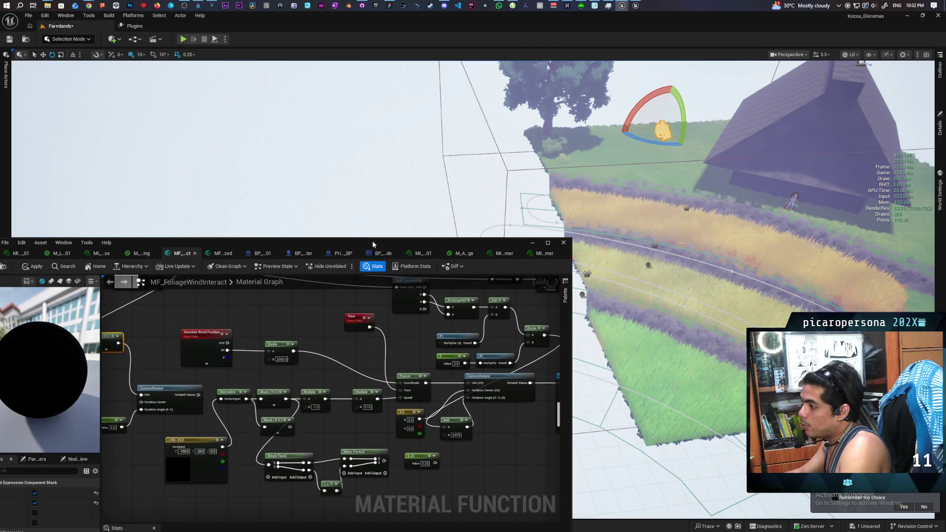
# Maximize the material editor and inspect the Wind Arrow Direction and SplitComponents nodes.
pyautogui.doubleClick(372, 240)
pyautogui.scroll(-1, 560, 279)
pyautogui.scroll(2, 374, 247)
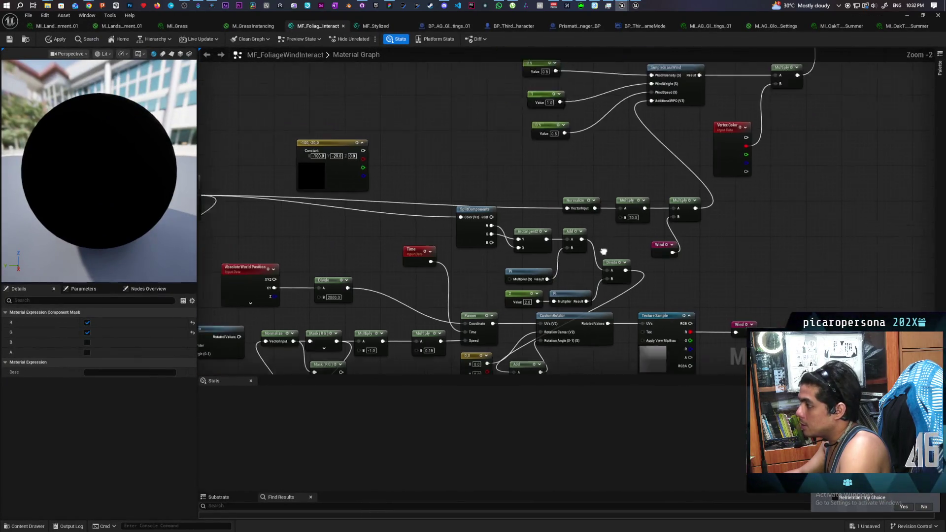
pyautogui.click(396, 227)
pyautogui.click(365, 174)
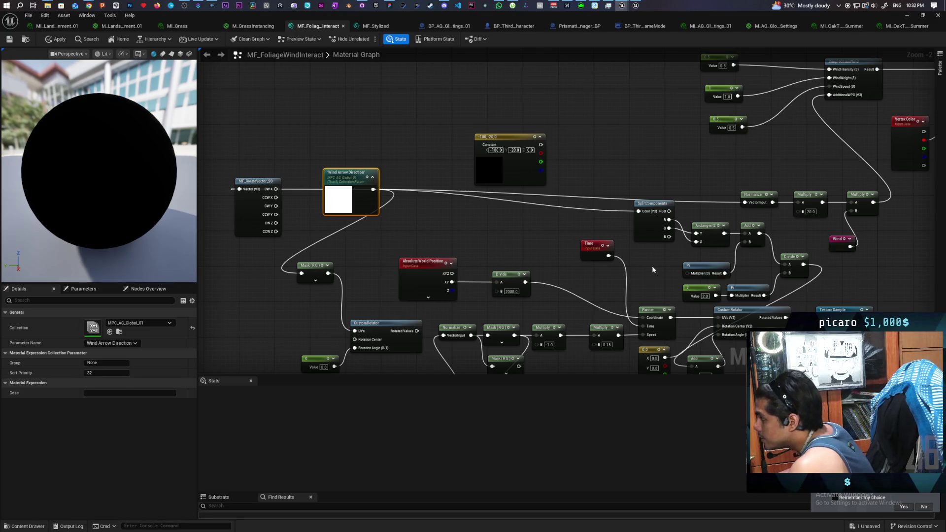
pyautogui.scroll(2, 657, 268)
pyautogui.click(593, 268)
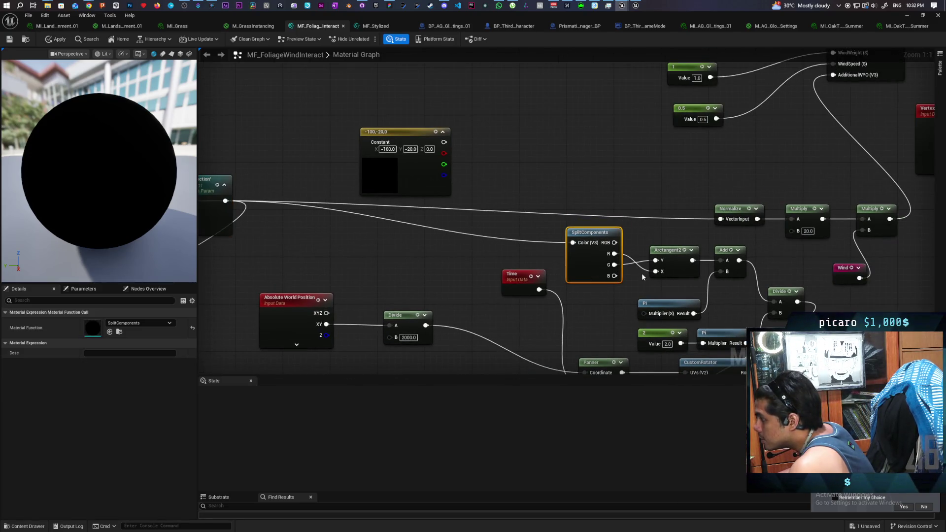
# Move the Arctangent2, Pi, constant 2 and Divide nodes up into a compact row beside Add.
pyautogui.moveTo(678, 270); pyautogui.dragTo(566, 216)
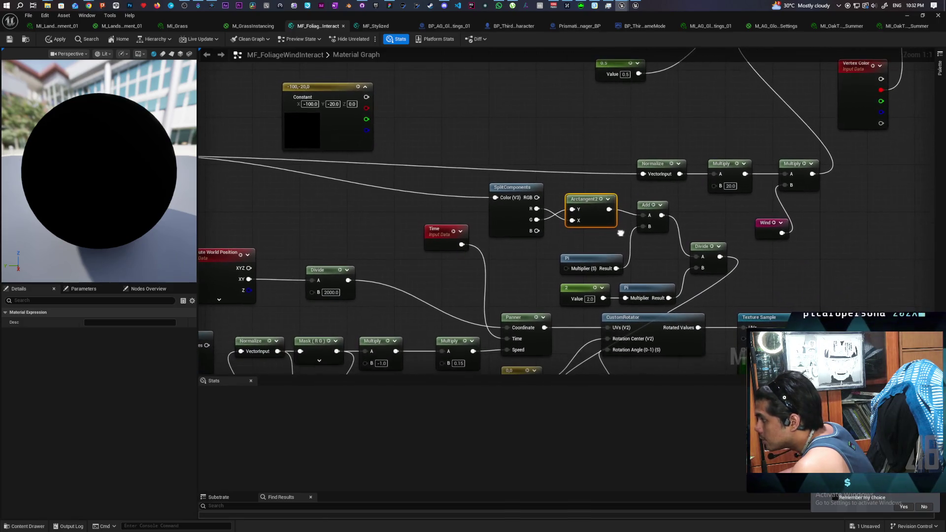
pyautogui.click(610, 258)
pyautogui.moveTo(611, 258); pyautogui.dragTo(616, 240)
pyautogui.moveTo(556, 276)
pyautogui.mouseDown()
pyautogui.moveTo(655, 302)
pyautogui.moveTo(653, 267)
pyautogui.mouseUp()
pyautogui.click(652, 257)
pyautogui.moveTo(699, 246)
pyautogui.mouseDown()
pyautogui.moveTo(694, 187)
pyautogui.moveTo(703, 186)
pyautogui.moveTo(688, 212)
pyautogui.mouseUp()
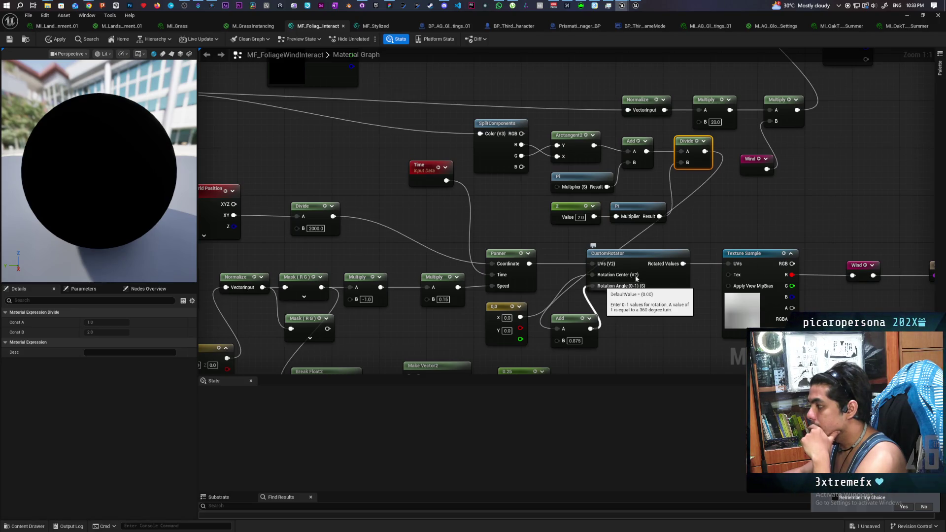
pyautogui.moveTo(622, 262); pyautogui.dragTo(624, 262)
# In Chrome's Imgur window, close the landmass height, landscape splines, duplicate splines and hiragana calligraphy tabs.
pyautogui.moveTo(89, 5)
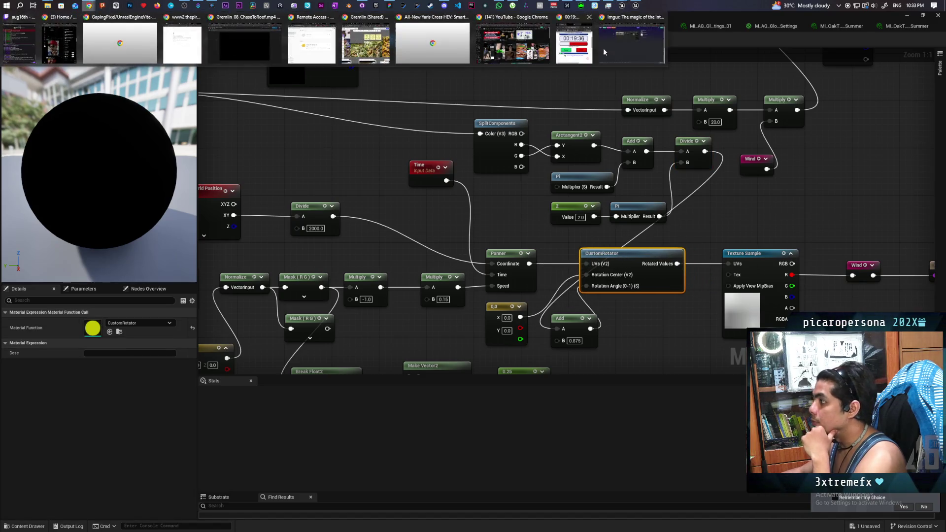
pyautogui.click(630, 37)
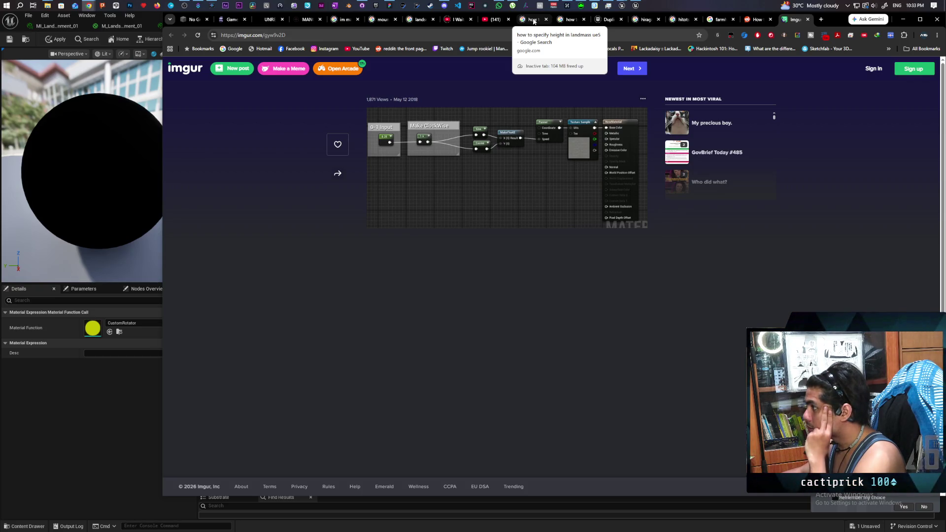
pyautogui.middleClick(533, 21)
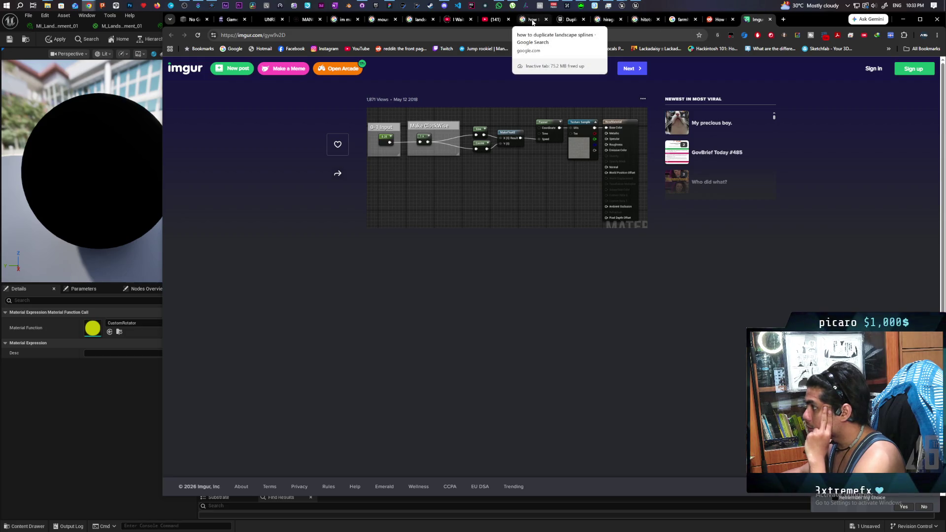
pyautogui.middleClick(532, 20)
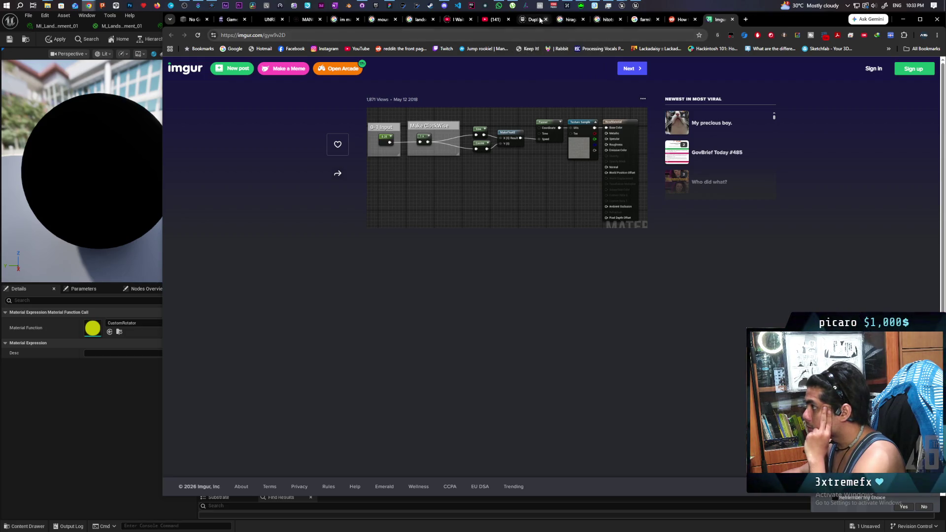
pyautogui.middleClick(532, 22)
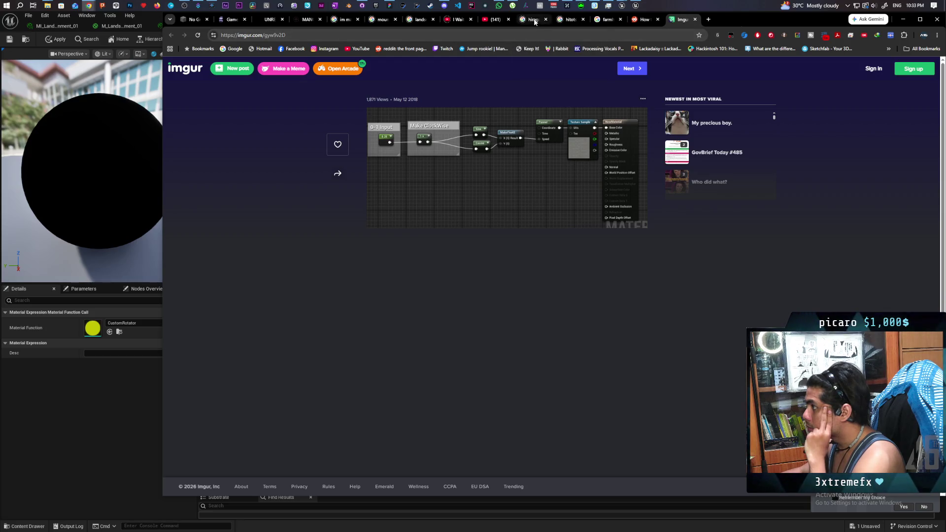
pyautogui.middleClick(534, 22)
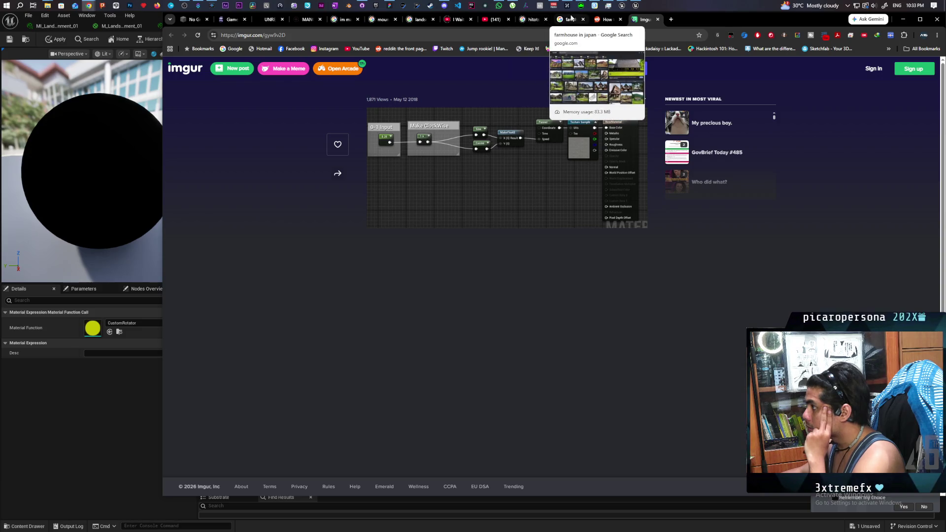
# Search Google for 'vector direction to z rotation in material ue5' and read the expanded AI Overview.
pyautogui.click(671, 20)
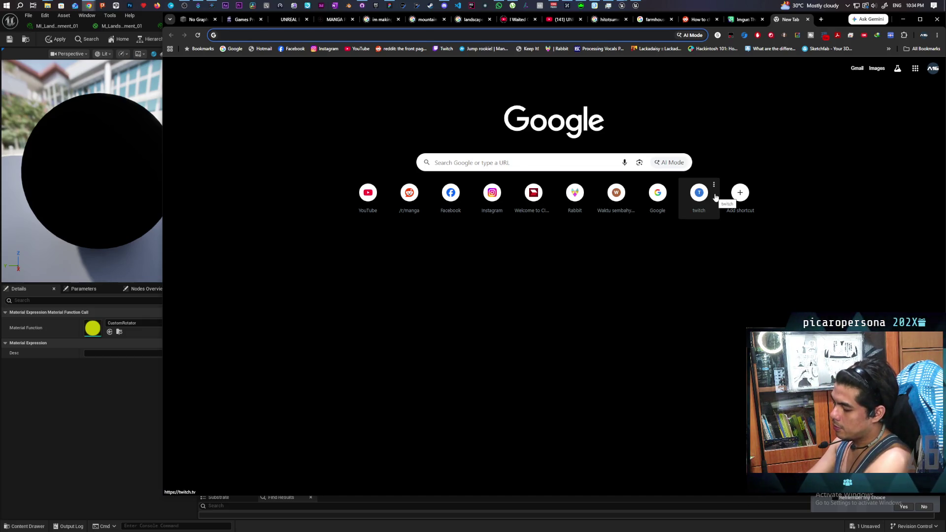
pyautogui.write('vect')
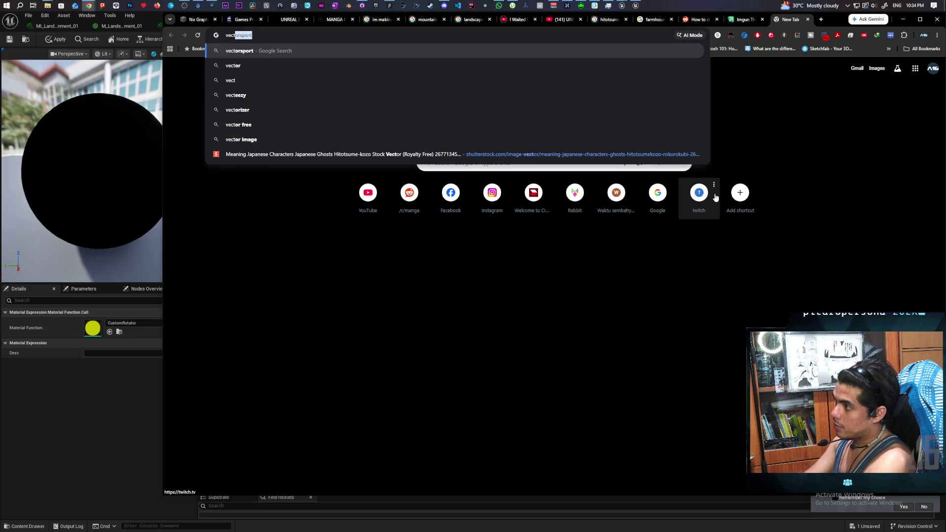
pyautogui.write('or direction to')
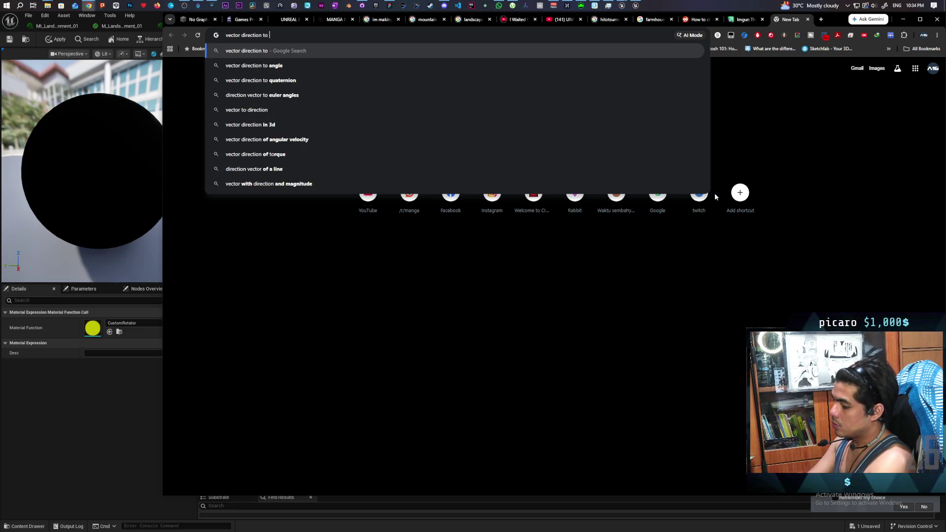
pyautogui.write(' z rotation')
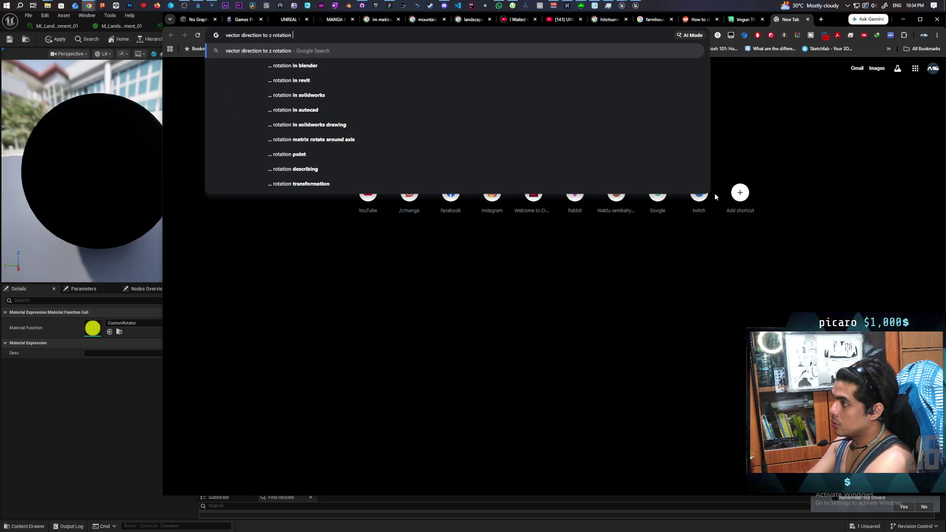
pyautogui.write(' in ma')
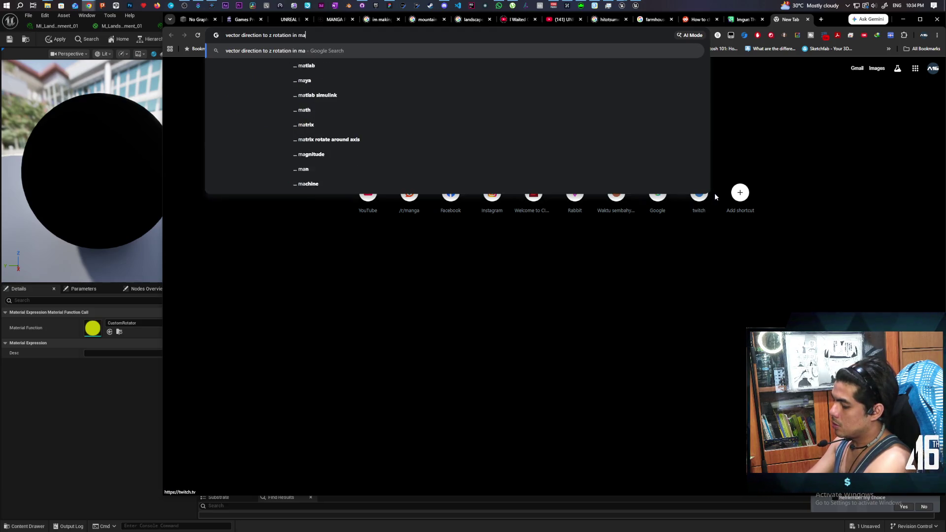
pyautogui.write('terial ue5')
pyautogui.press('Return')
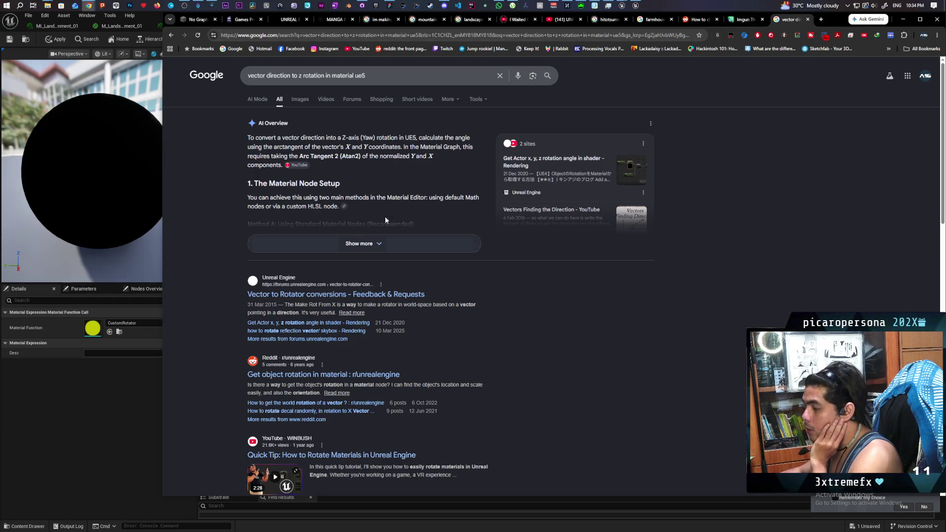
pyautogui.click(324, 243)
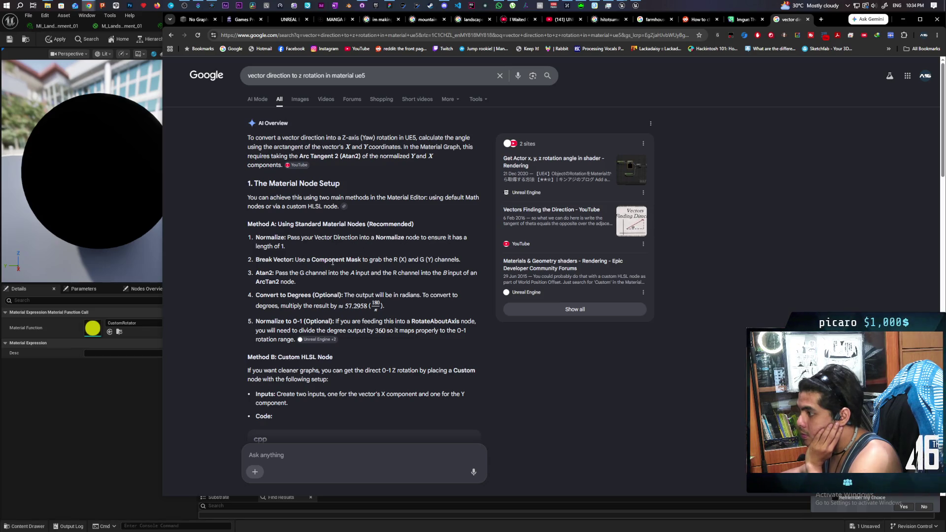
pyautogui.click(42, 413)
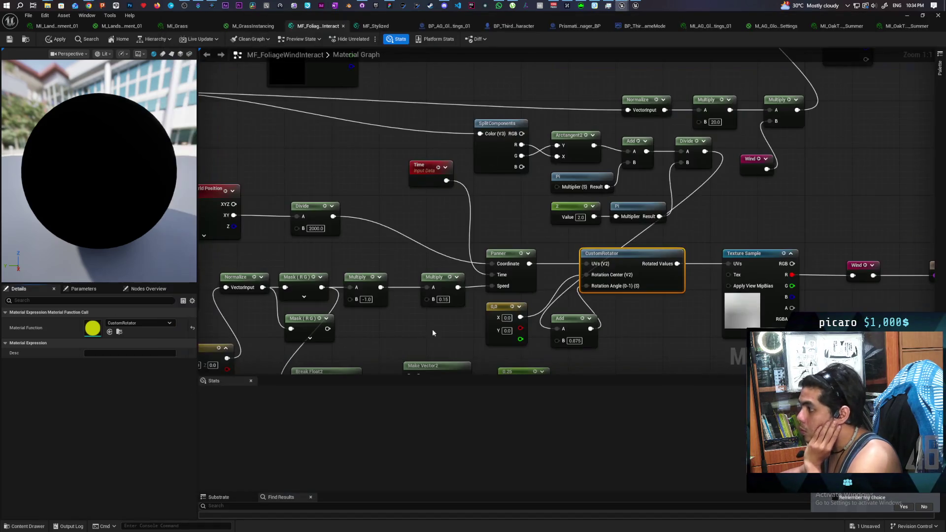
# Insert a Normalize node between Wind Arrow Direction and SplitComponents' Color input, then apply.
pyautogui.moveTo(504, 221)
pyautogui.mouseDown()
pyautogui.moveTo(578, 276)
pyautogui.moveTo(739, 268)
pyautogui.moveTo(681, 263)
pyautogui.mouseUp()
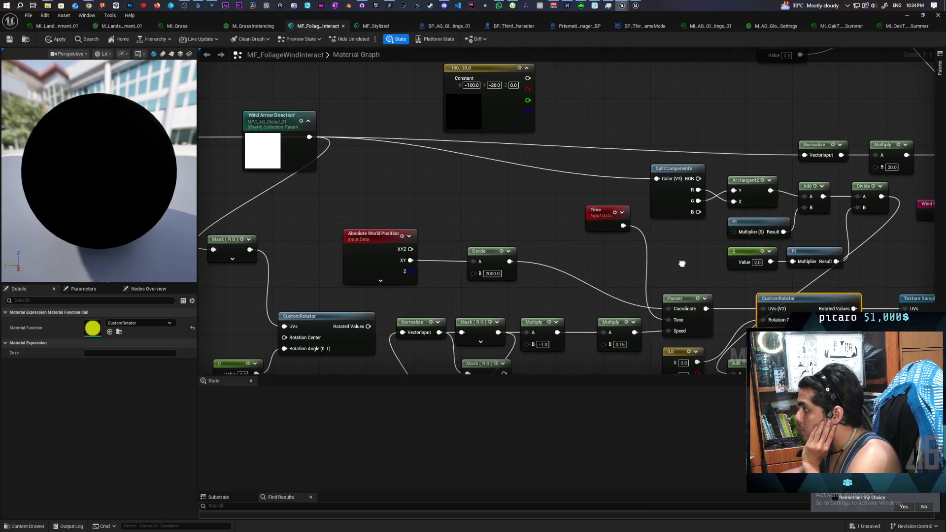
pyautogui.moveTo(309, 138)
pyautogui.mouseDown()
pyautogui.moveTo(365, 167)
pyautogui.moveTo(401, 164)
pyautogui.mouseUp()
pyautogui.write('normali')
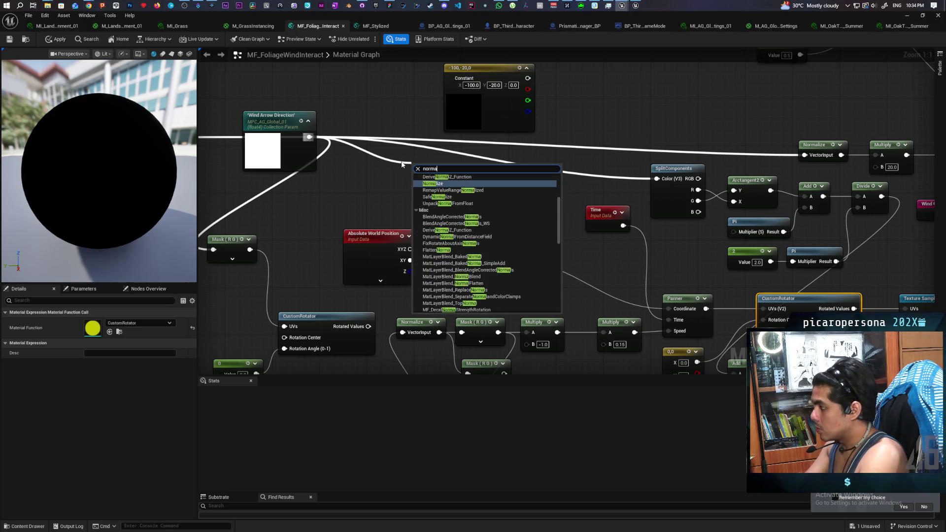
pyautogui.press('Return')
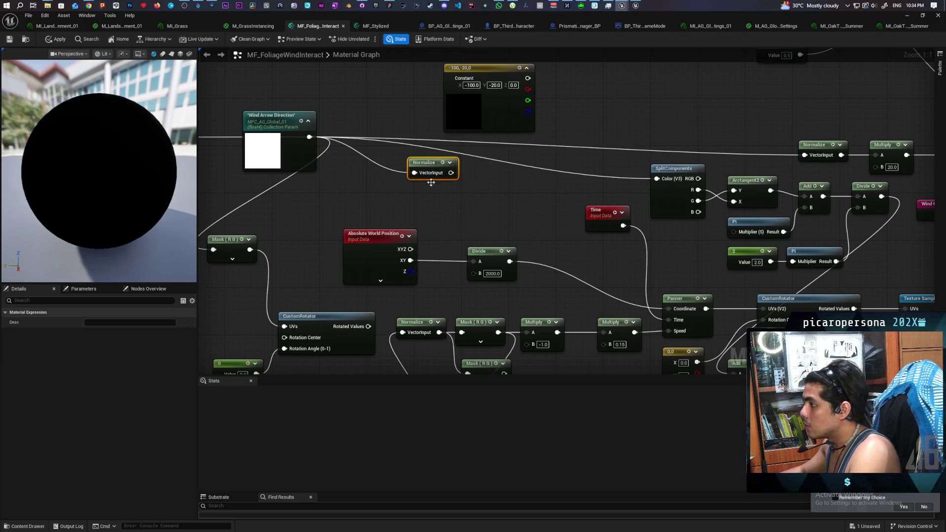
pyautogui.moveTo(451, 173); pyautogui.dragTo(669, 186)
pyautogui.click(55, 39)
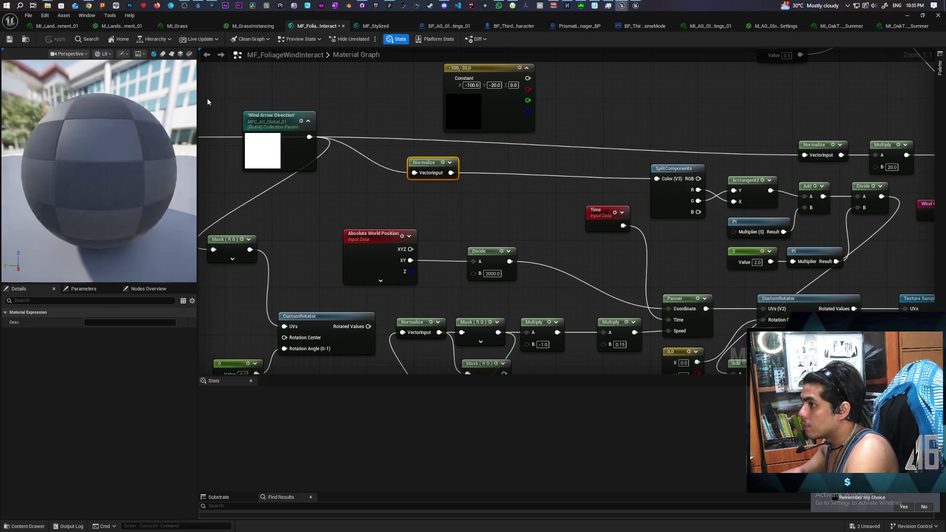
# Move the material editor aside and wire the upper Normalize output into the lower Normalize input.
pyautogui.moveTo(678, 11)
pyautogui.mouseDown()
pyautogui.moveTo(686, 122)
pyautogui.moveTo(305, 122)
pyautogui.mouseUp()
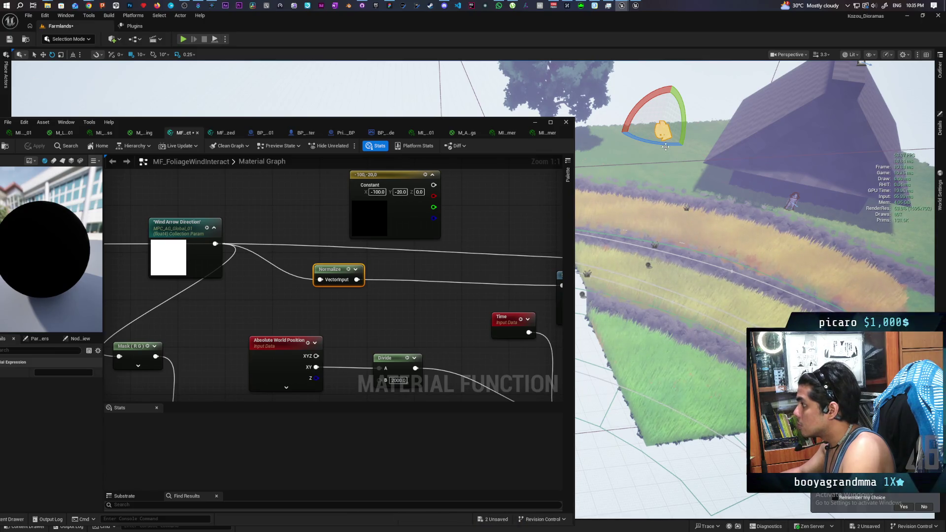
pyautogui.moveTo(665, 147); pyautogui.dragTo(704, 146)
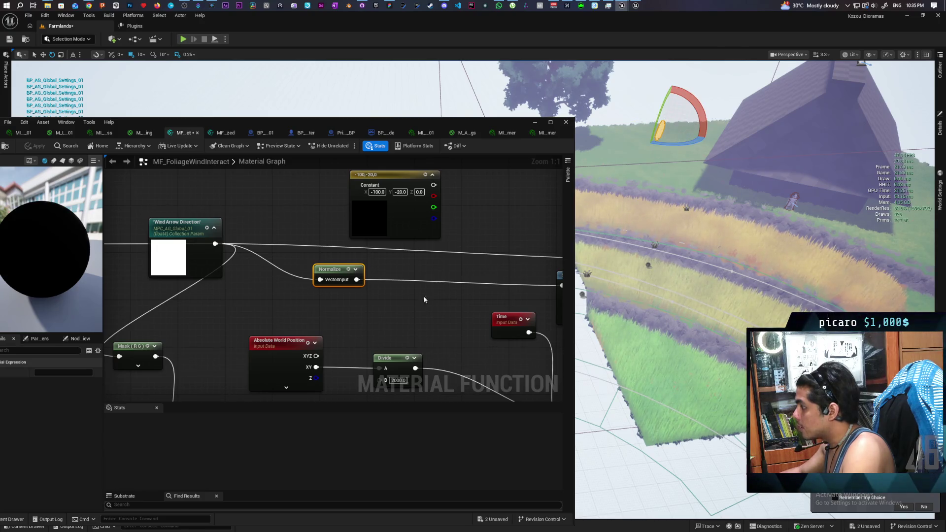
pyautogui.scroll(-4, 315, 335)
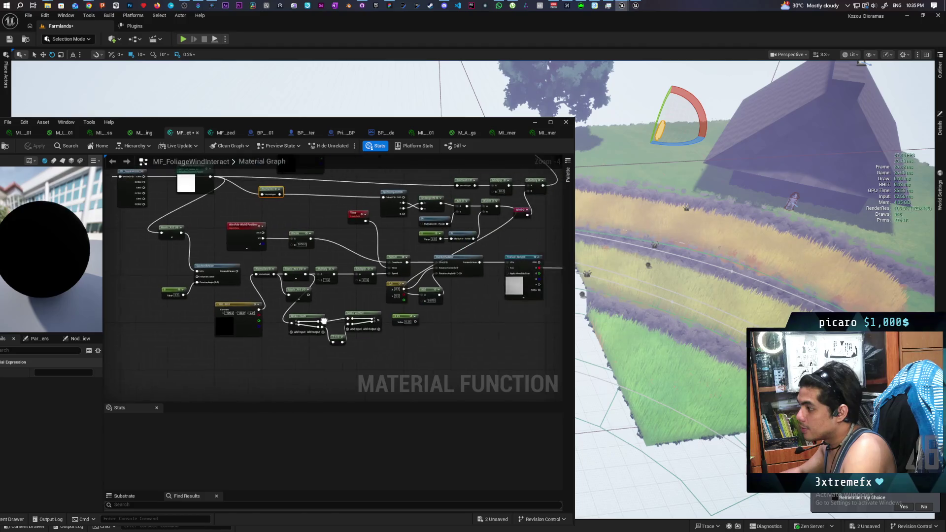
pyautogui.scroll(1, 406, 335)
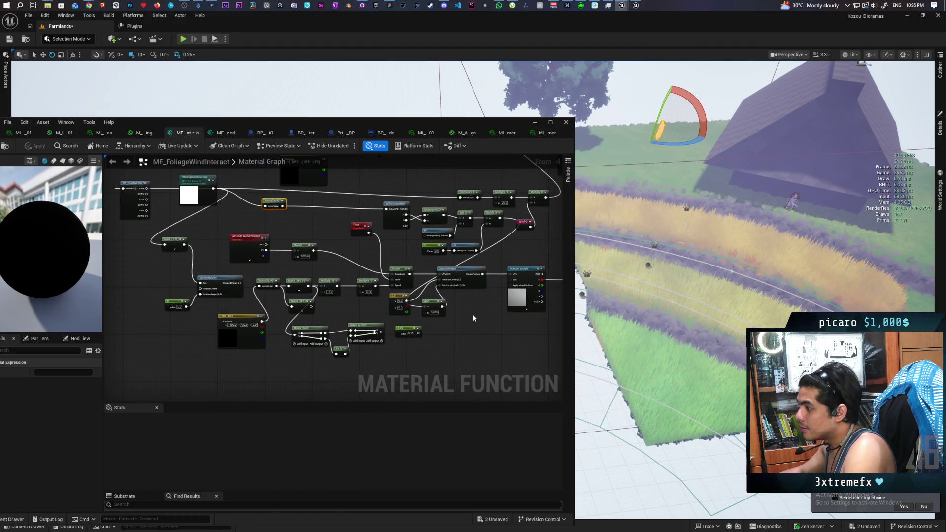
pyautogui.scroll(-1, 472, 320)
pyautogui.moveTo(474, 318); pyautogui.dragTo(452, 309)
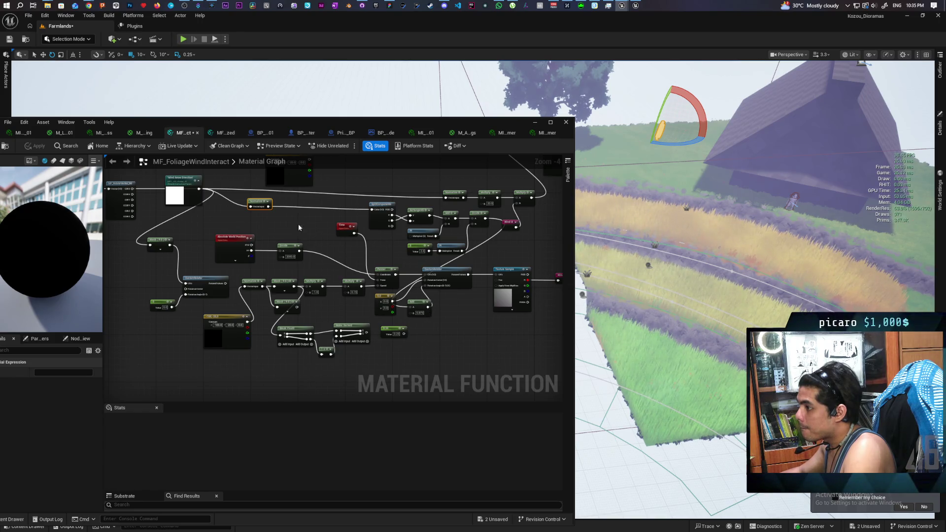
pyautogui.moveTo(251, 271)
pyautogui.mouseDown()
pyautogui.moveTo(248, 288)
pyautogui.moveTo(276, 290)
pyautogui.mouseUp()
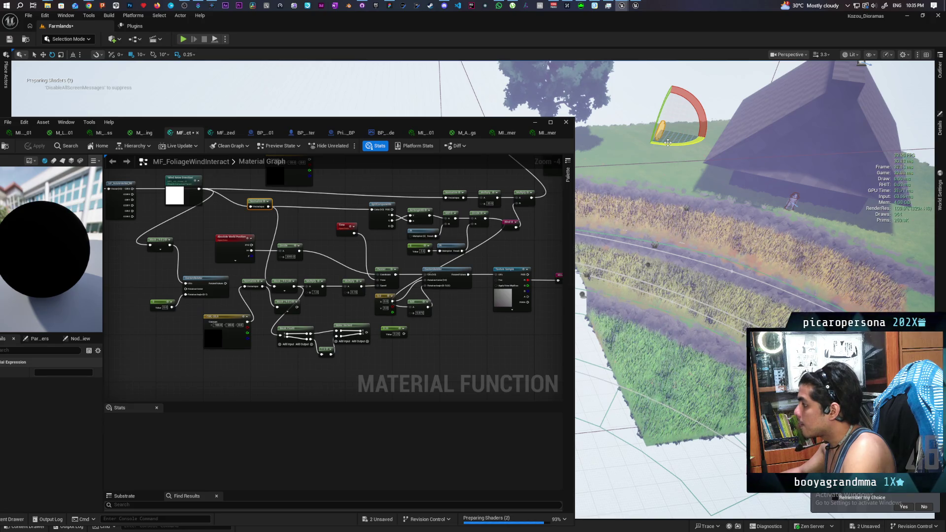
# Rotate the BP_AG_Global_Settings_01 actor's yaw several more times to test the grass wind.
pyautogui.moveTo(667, 144)
pyautogui.mouseDown()
pyautogui.moveTo(668, 109)
pyautogui.moveTo(690, 148)
pyautogui.moveTo(714, 148)
pyautogui.moveTo(685, 147)
pyautogui.moveTo(734, 143)
pyautogui.moveTo(673, 141)
pyautogui.mouseUp()
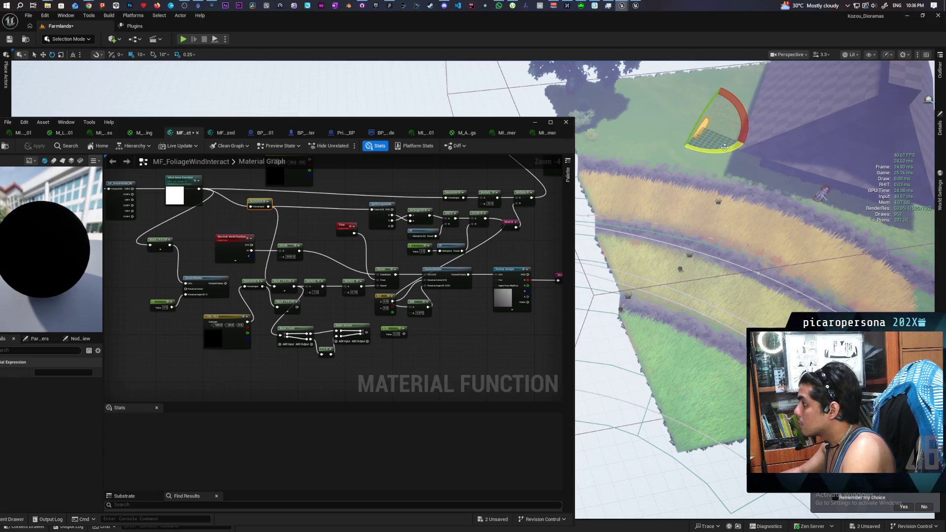
pyautogui.moveTo(720, 148); pyautogui.dragTo(688, 148)
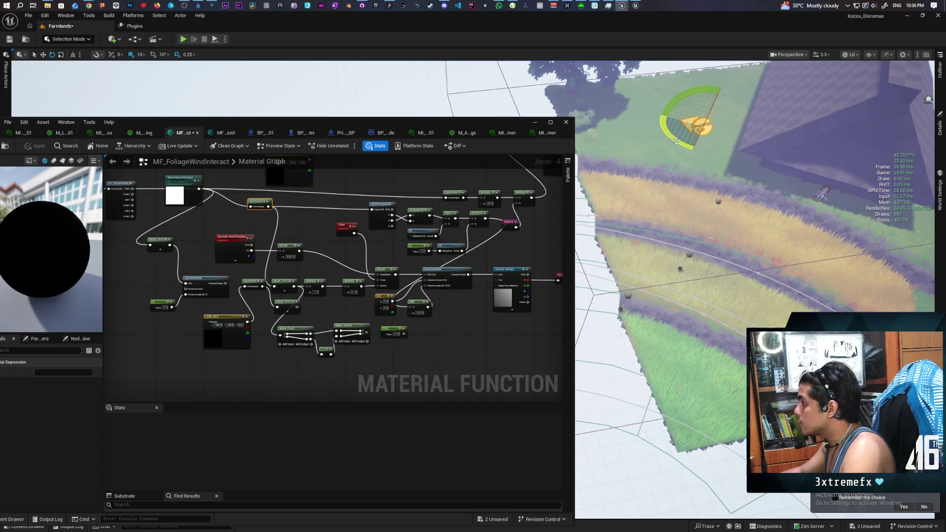
pyautogui.moveTo(675, 138); pyautogui.dragTo(697, 174)
pyautogui.moveTo(647, 149)
pyautogui.mouseDown()
pyautogui.moveTo(665, 151)
pyautogui.moveTo(640, 150)
pyautogui.mouseUp()
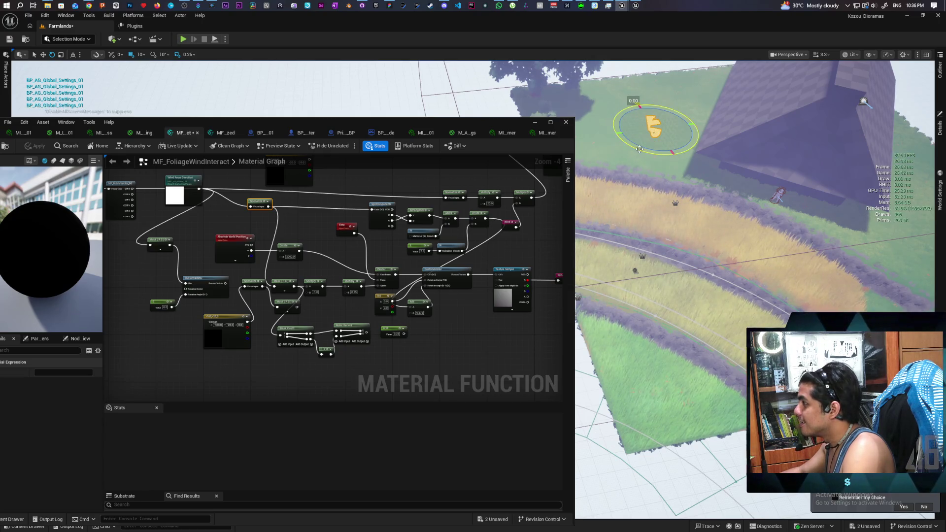
pyautogui.scroll(3, 640, 151)
pyautogui.scroll(-3, 640, 150)
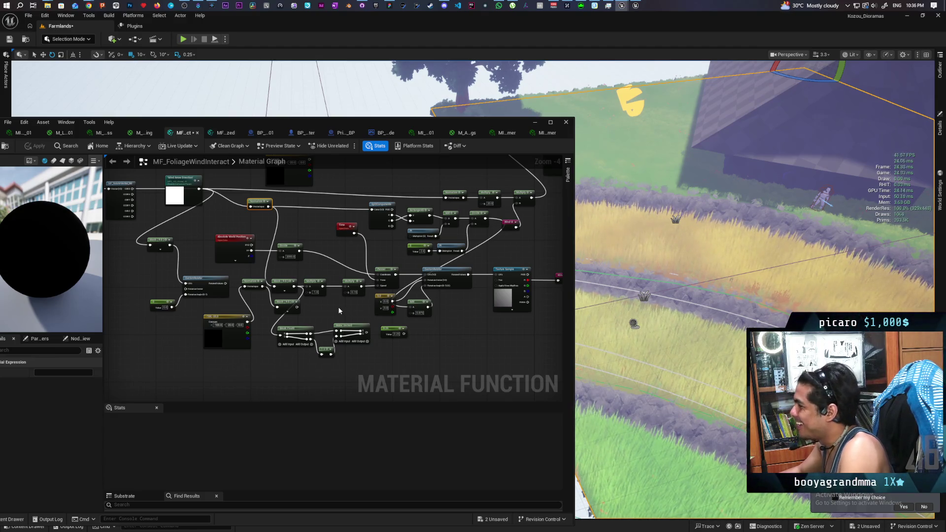
pyautogui.click(370, 305)
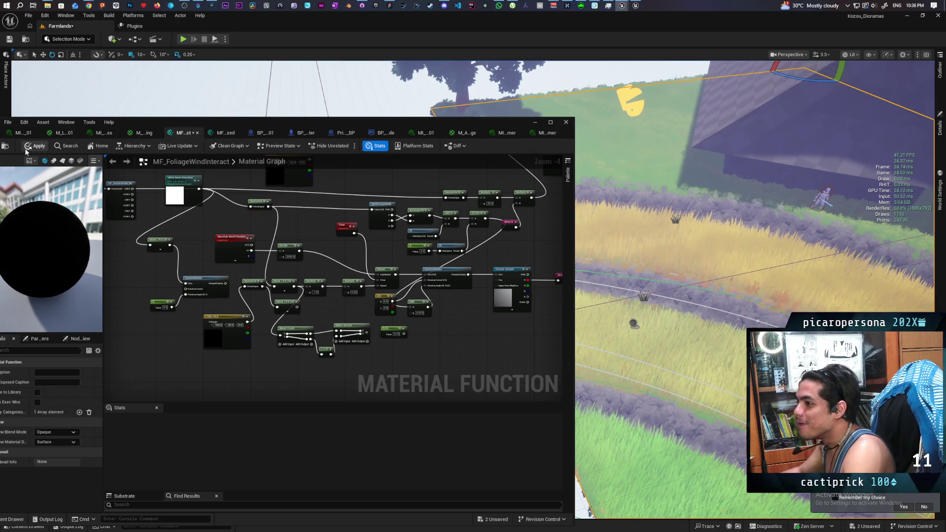
# Apply the updated wind material function and save all changes.
pyautogui.click(26, 149)
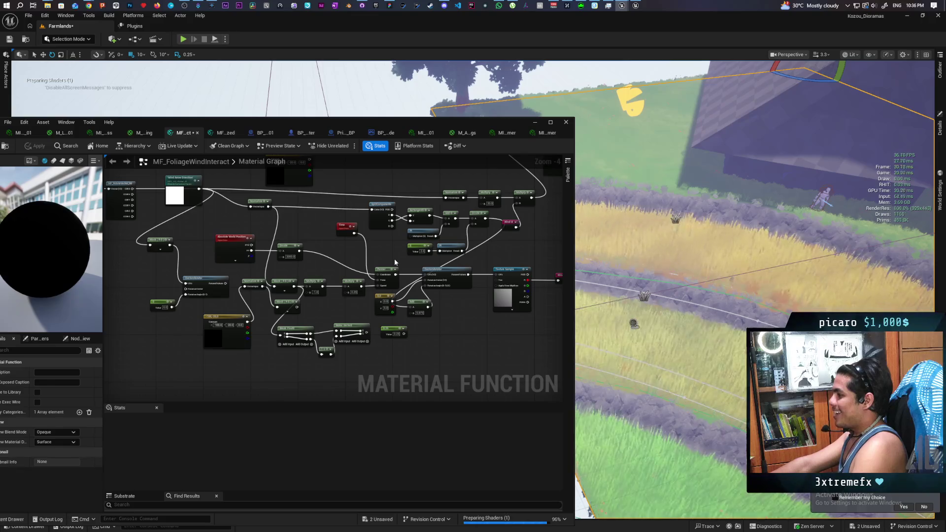
pyautogui.hotkey('ctrl', 'shift', 's')
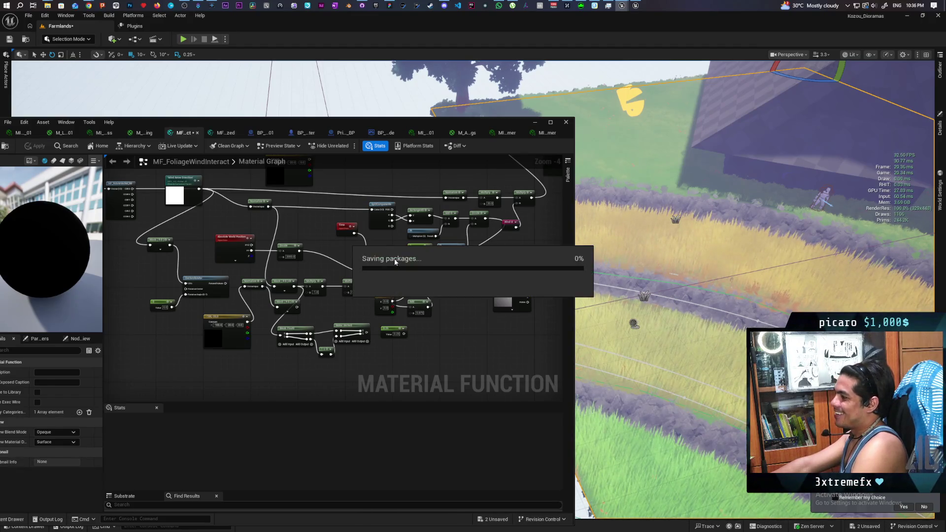
pyautogui.click(535, 123)
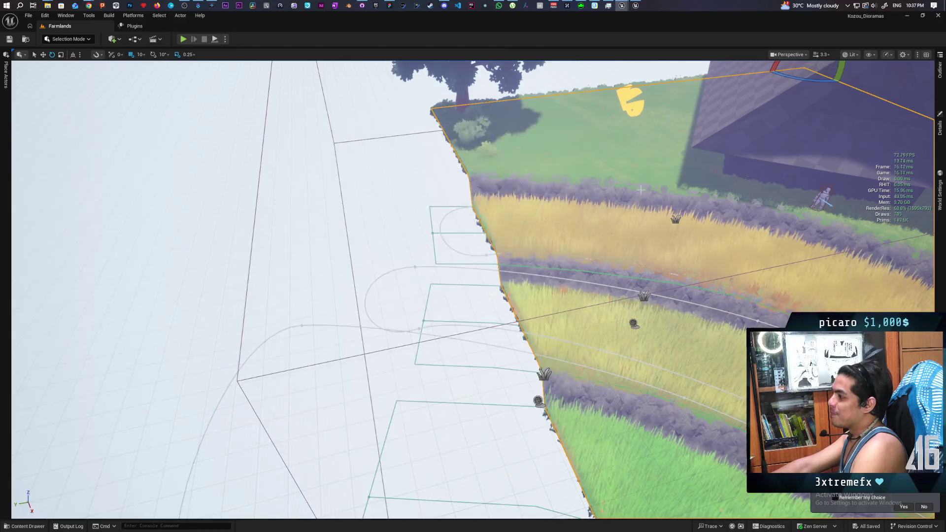
# Play the Farmlands level from the grass spot beside the wheat.
pyautogui.rightClick(581, 157)
pyautogui.click(608, 409)
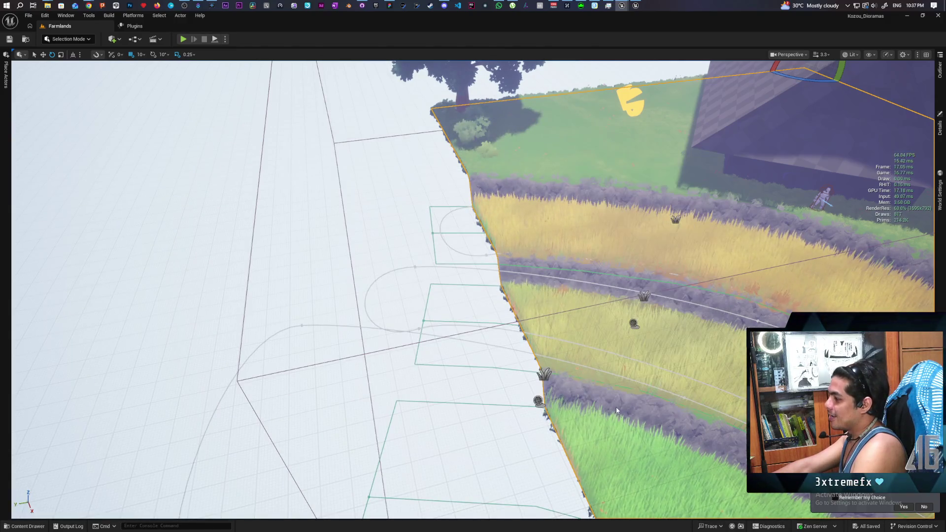
pyautogui.click(619, 376)
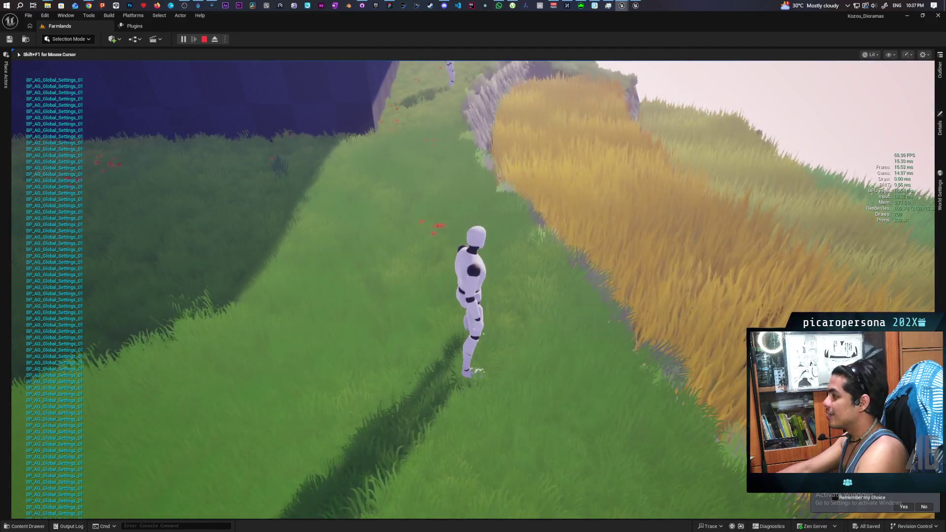
# Run the mannequin forward through the grass, then stop the play session.
pyautogui.press('w')
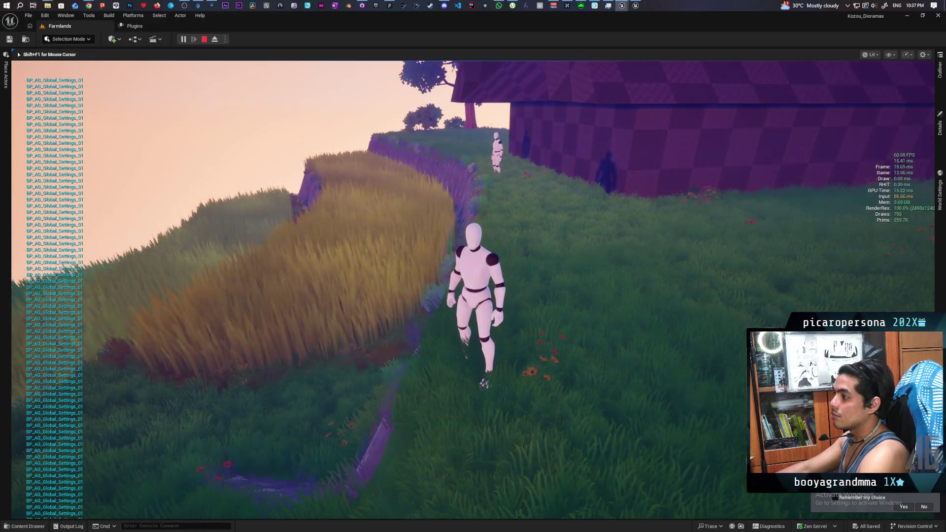
pyautogui.press('Escape')
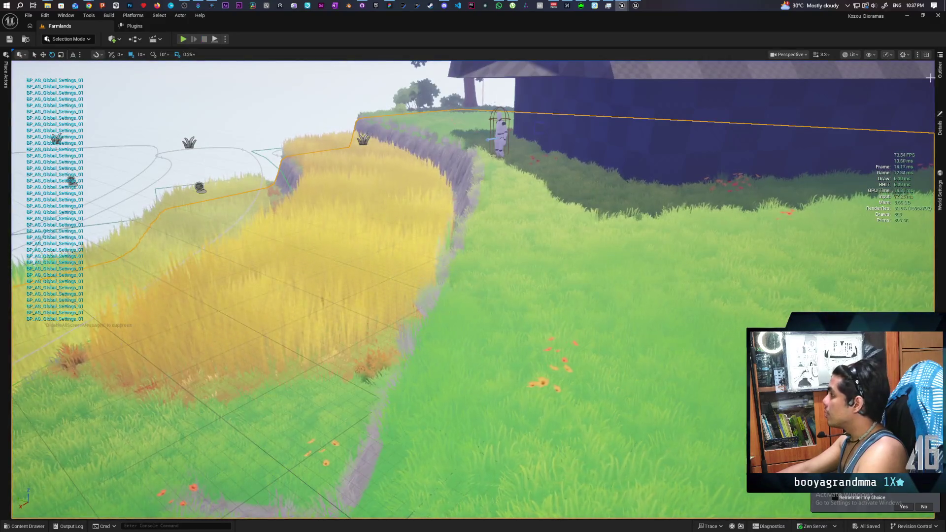
# Frame the farm field, select the yellow light, and open BP_AG_Global_Settings_01.
pyautogui.press('f')
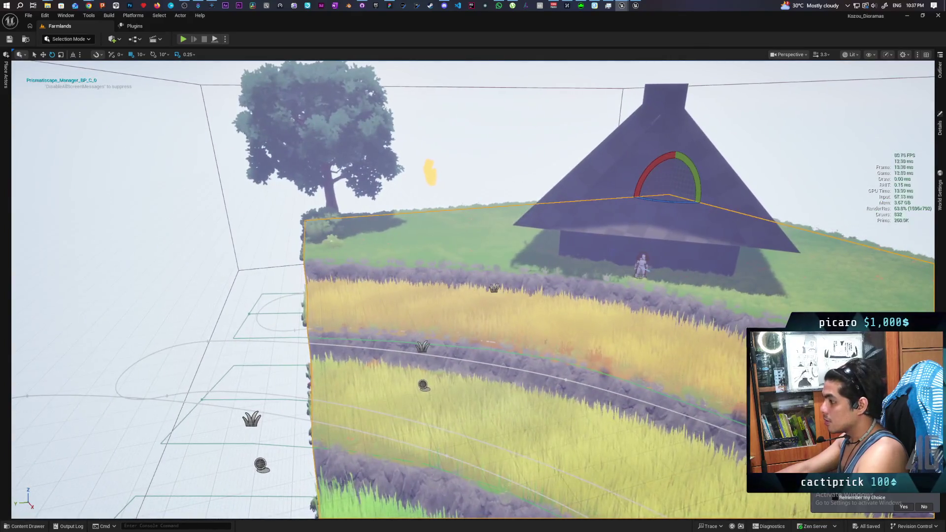
pyautogui.click(430, 171)
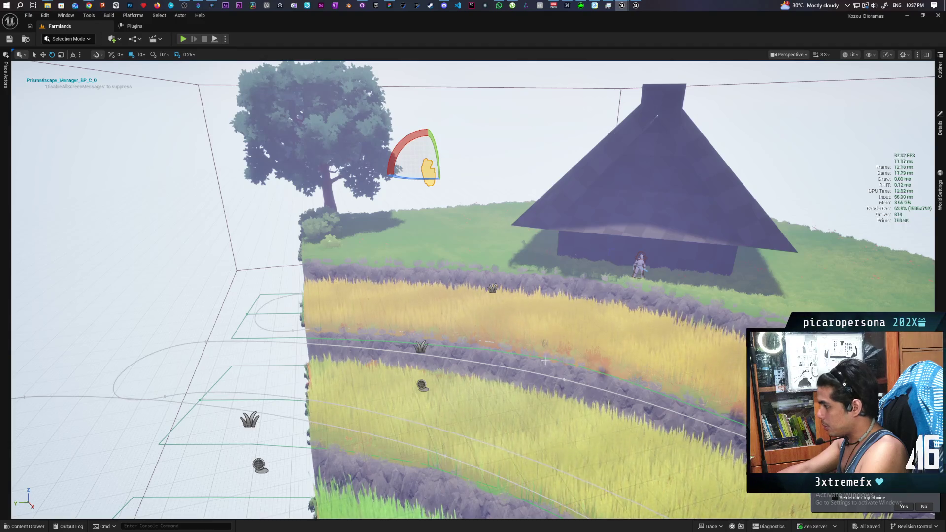
pyautogui.hotkey('ctrl', 'space')
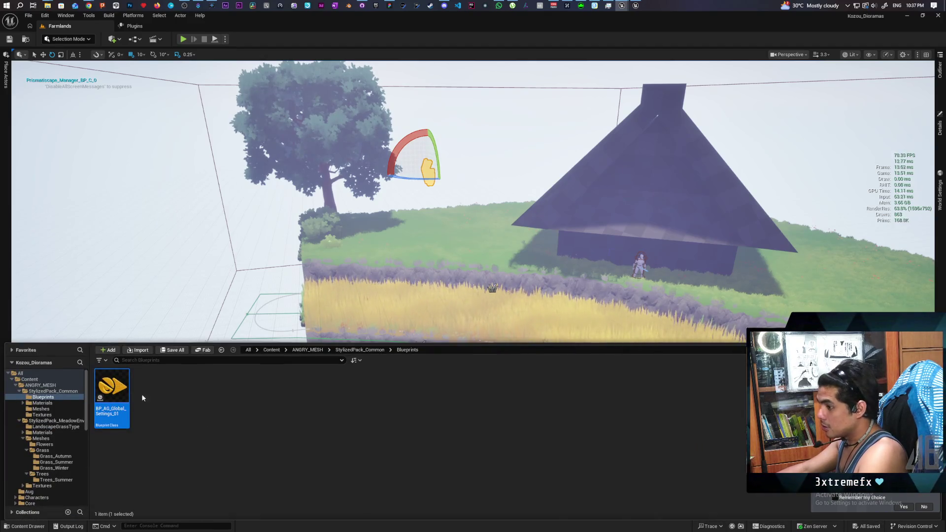
pyautogui.doubleClick(116, 394)
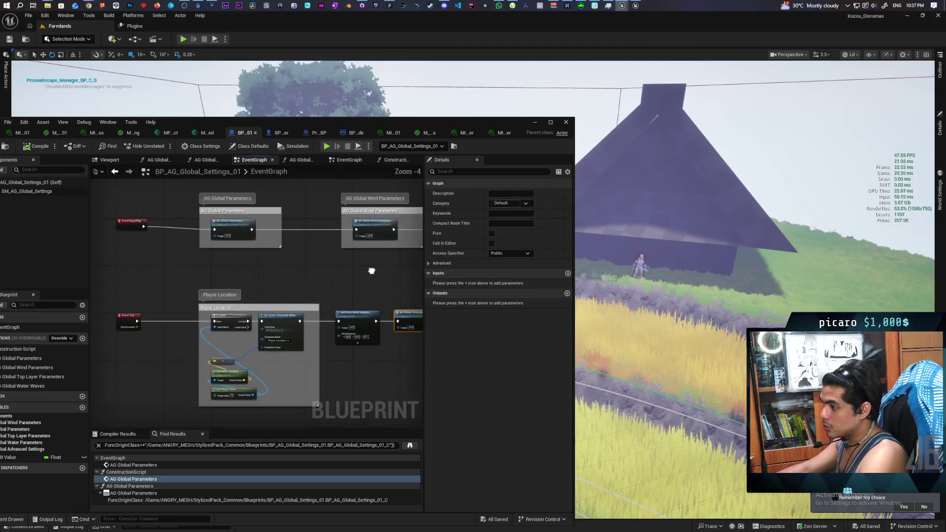
pyautogui.scroll(3, 354, 258)
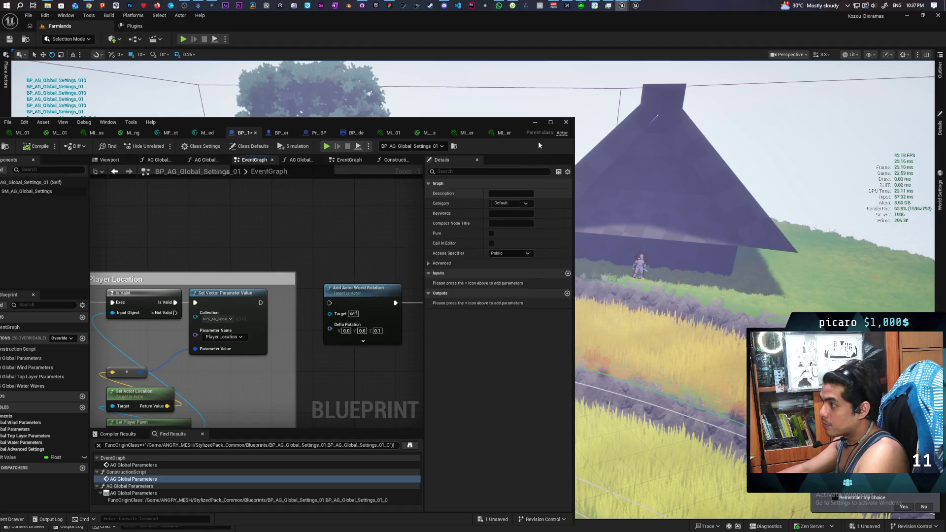
# Put the blueprint window away and start a fresh Play-In-Editor session of Farmlands.
pyautogui.click(536, 124)
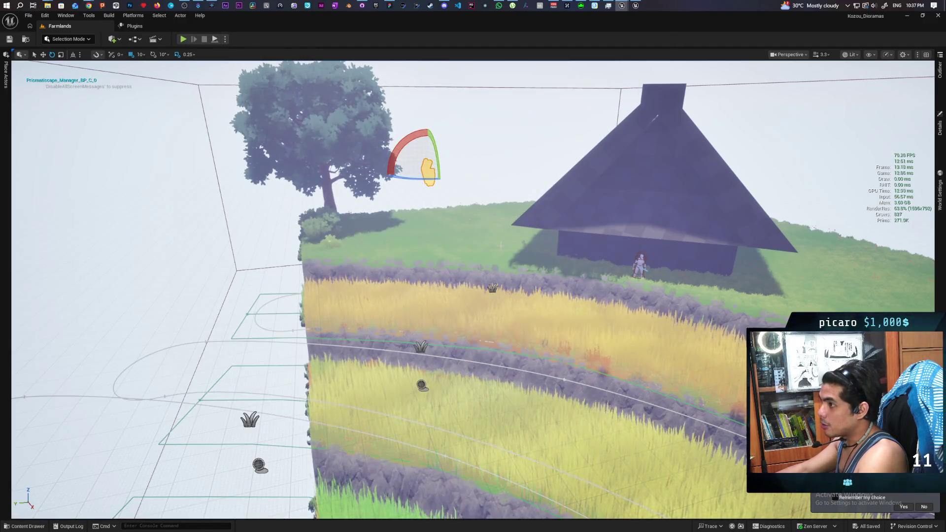
pyautogui.rightClick(470, 428)
pyautogui.press('Escape')
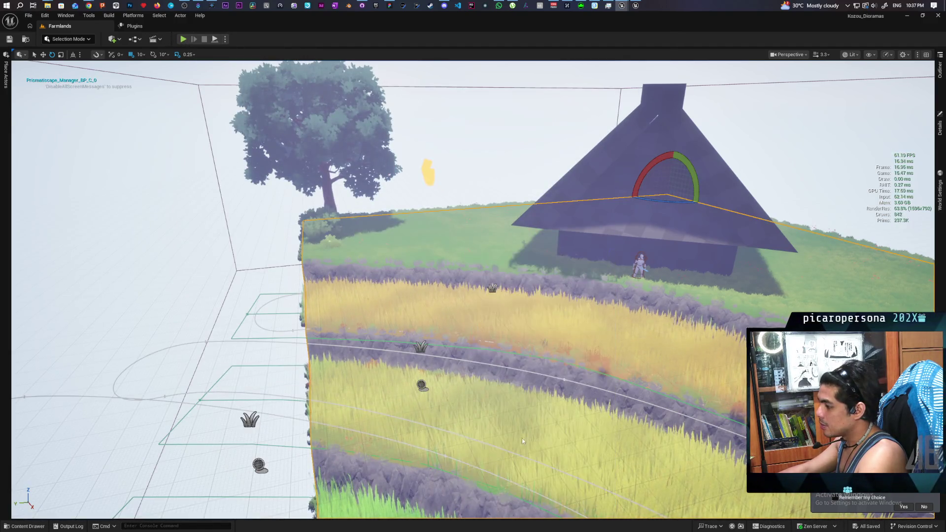
pyautogui.hotkey('alt', 'p')
# Walk the mannequin up the path and along the cliff toward the tall grass, then stop.
pyautogui.press('w')
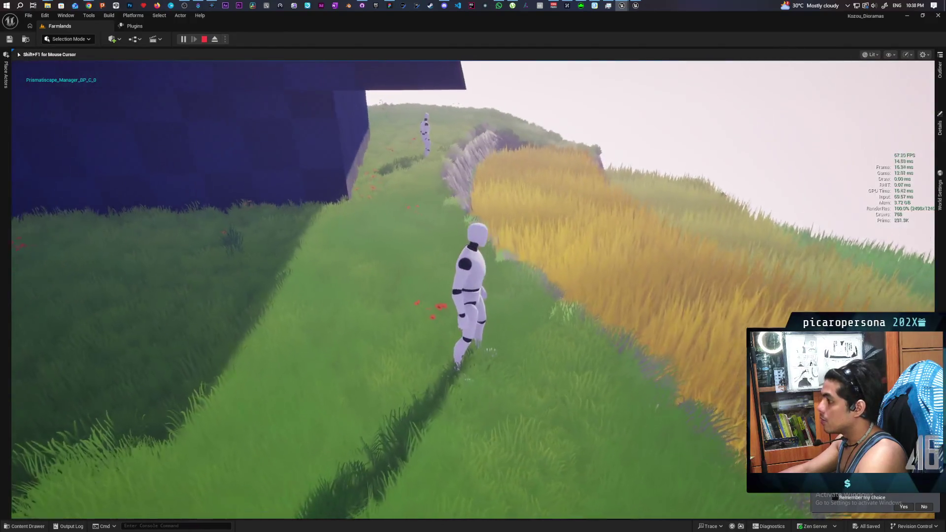
pyautogui.press('w')
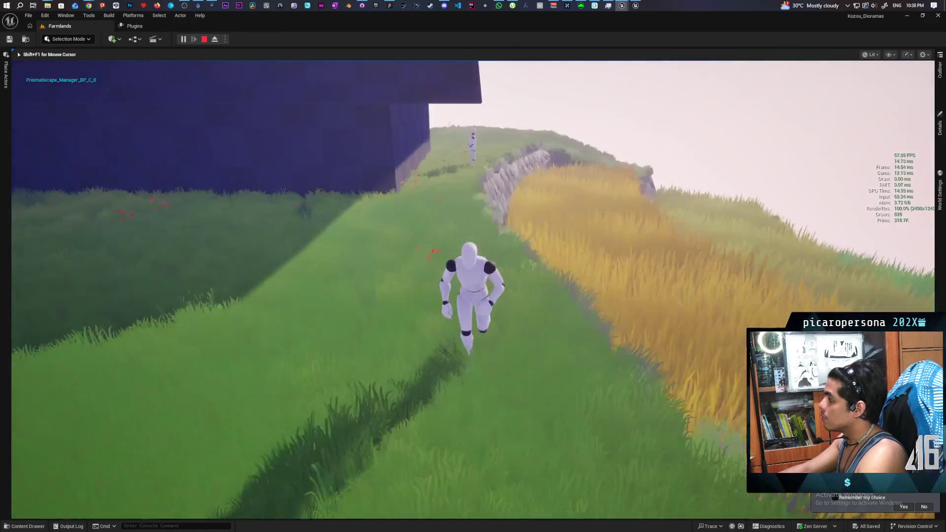
pyautogui.press('d')
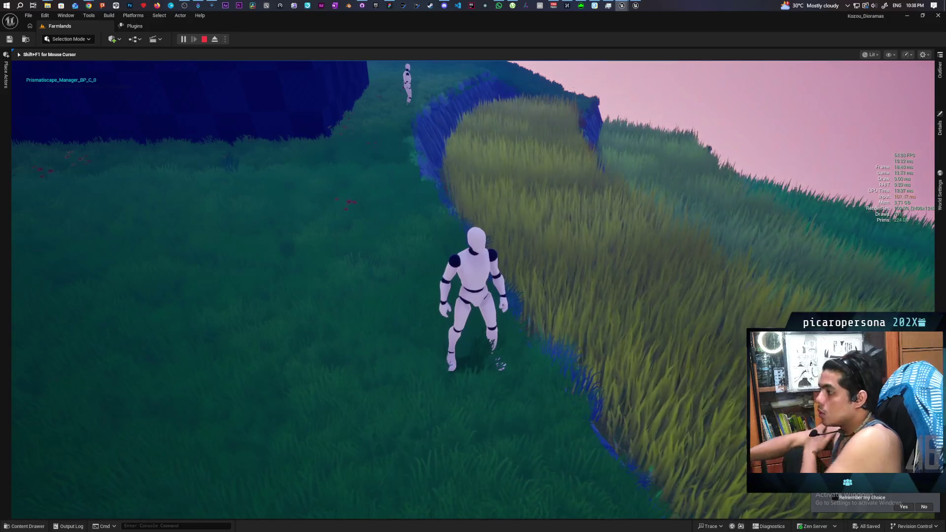
pyautogui.press('w')
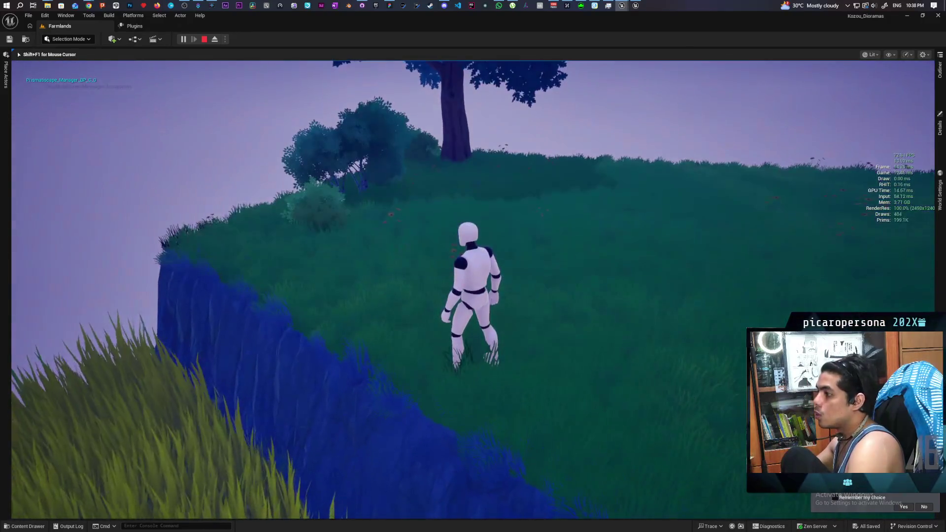
pyautogui.press('w')
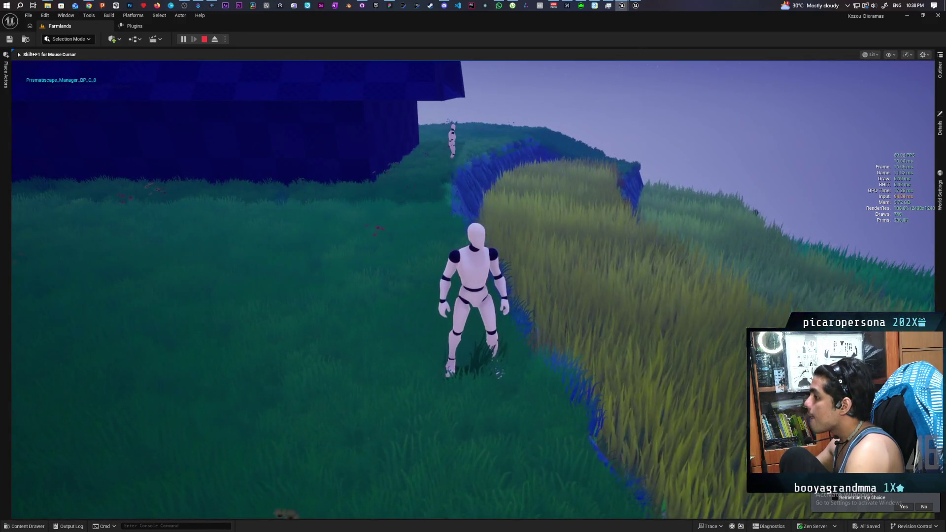
pyautogui.press('Escape')
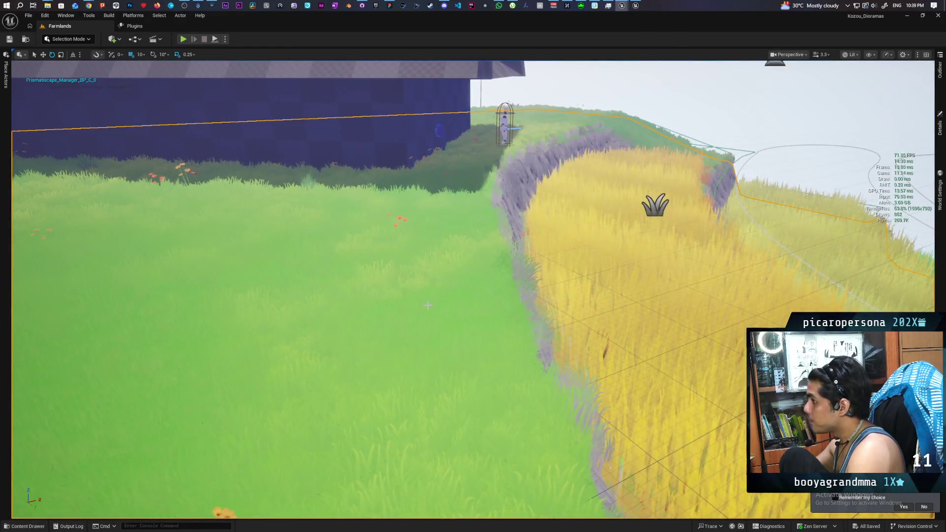
# Restore the BP_AG_Global_Settings_01 editor and move it right to show its EventGraph.
pyautogui.click(25, 527)
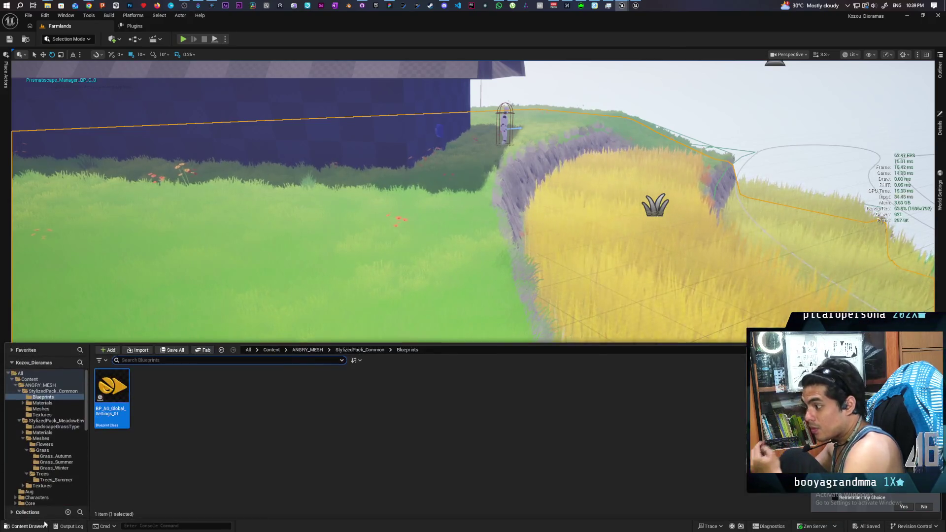
pyautogui.click(263, 424)
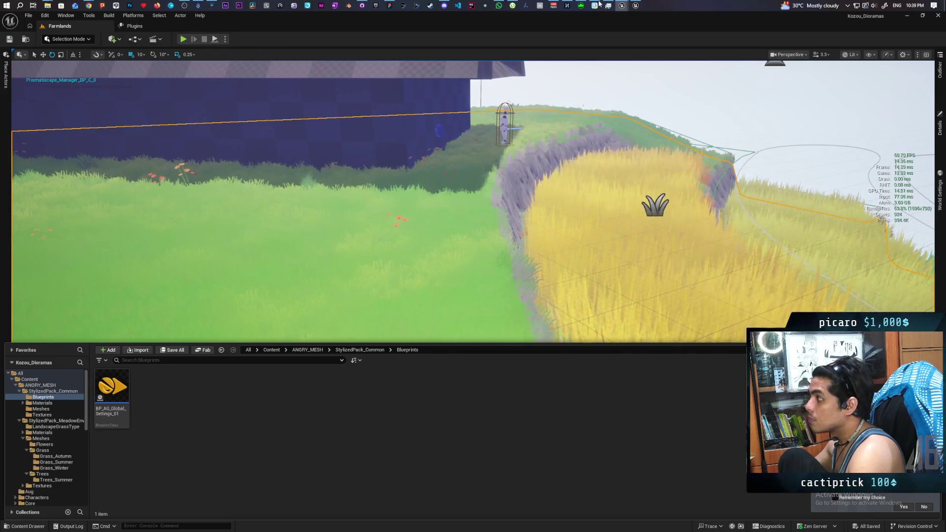
pyautogui.moveTo(622, 5)
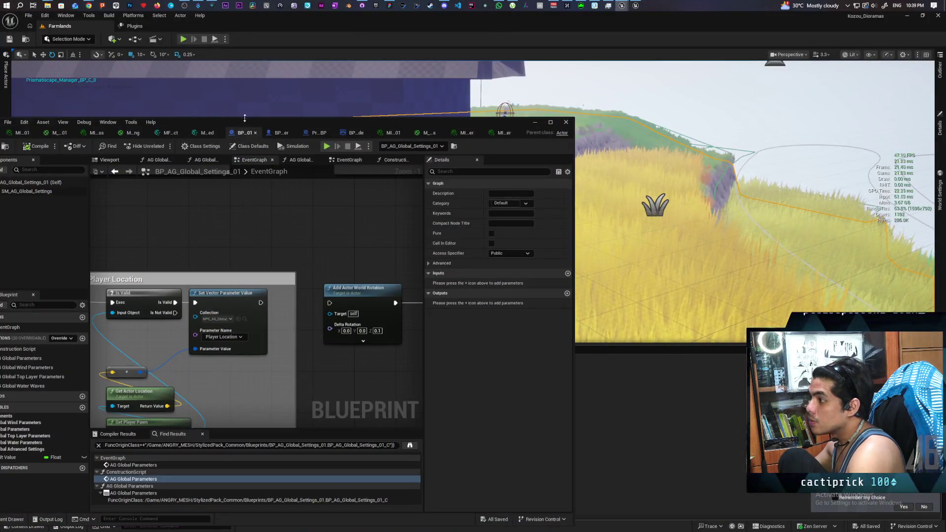
pyautogui.moveTo(252, 121); pyautogui.dragTo(485, 119)
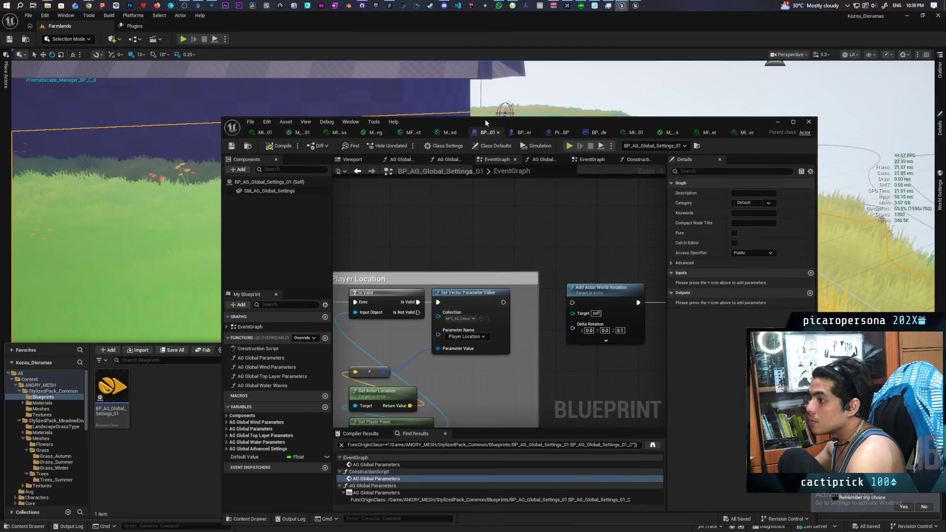
# Cycle through MI_Grass and M_GrassInstancing to the meadow landscape material graph.
pyautogui.click(338, 132)
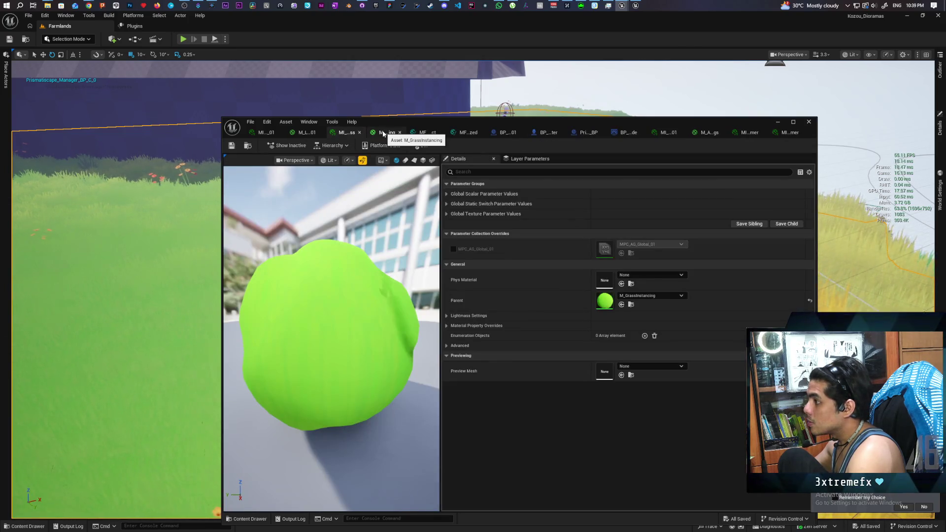
pyautogui.click(383, 134)
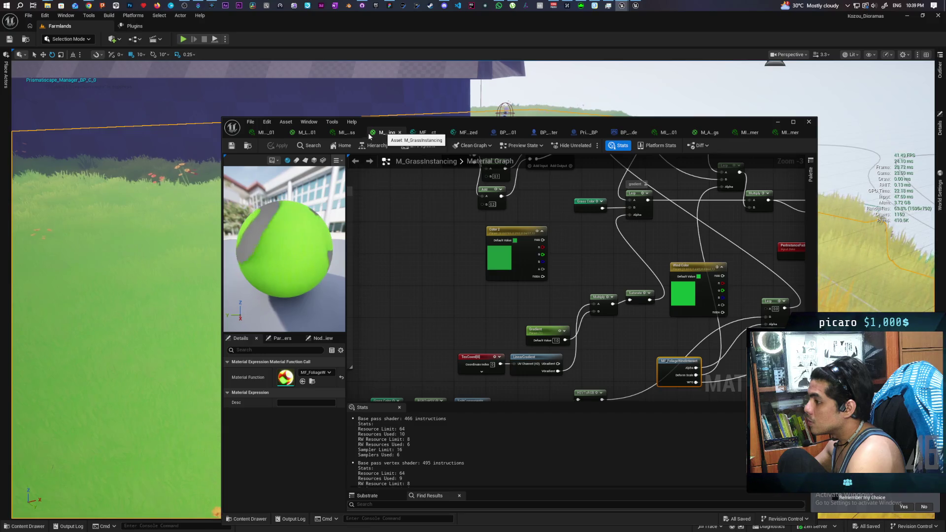
pyautogui.click(341, 132)
pyautogui.click(309, 132)
pyautogui.scroll(-5, 564, 247)
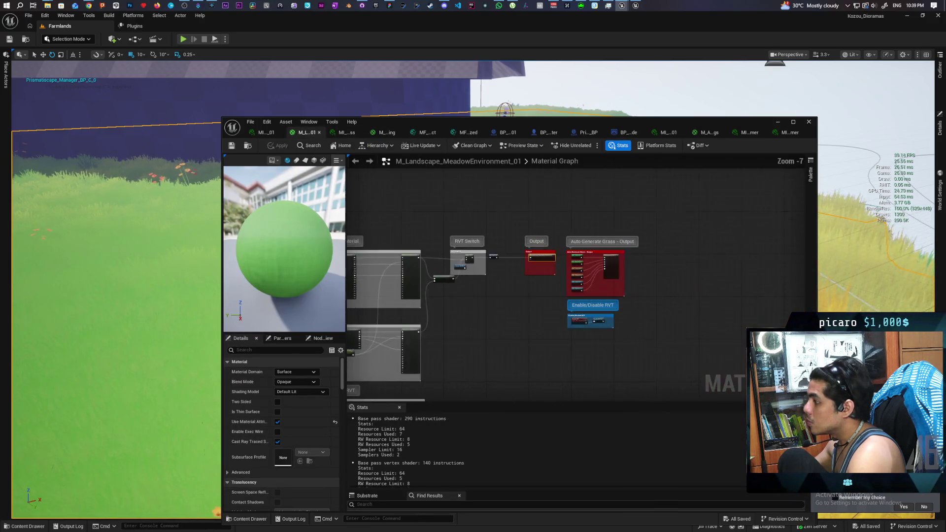
pyautogui.scroll(5, 564, 246)
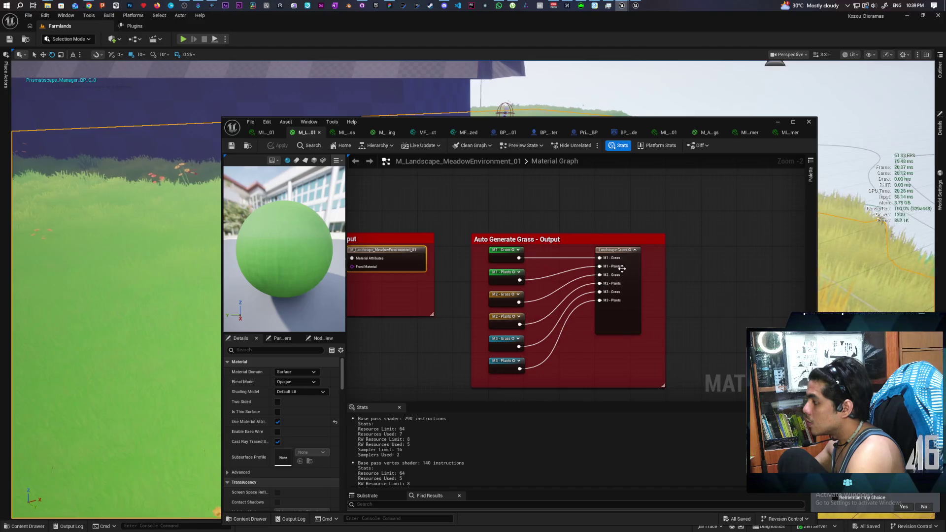
# Open the Landscape Grass type, inspect its first grass variety, and open the M_Grass parent.
pyautogui.click(622, 269)
pyautogui.doubleClick(293, 405)
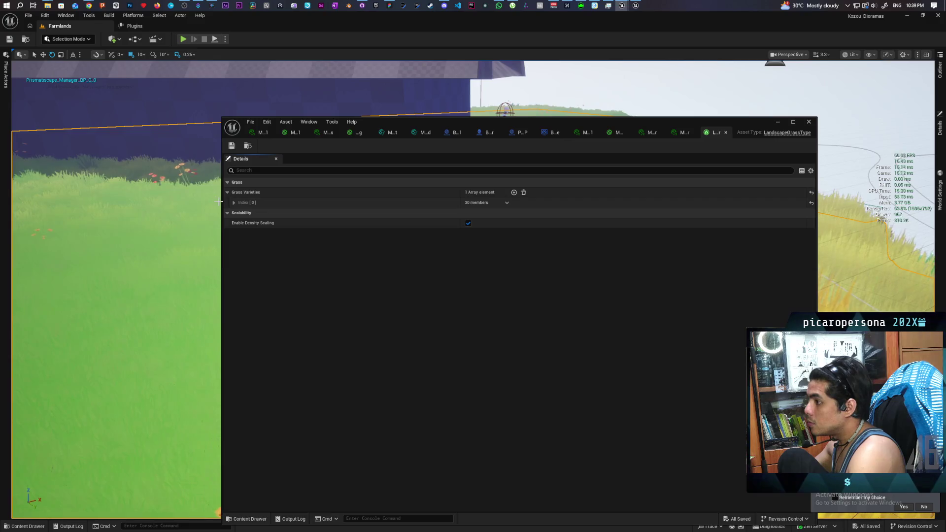
pyautogui.click(233, 202)
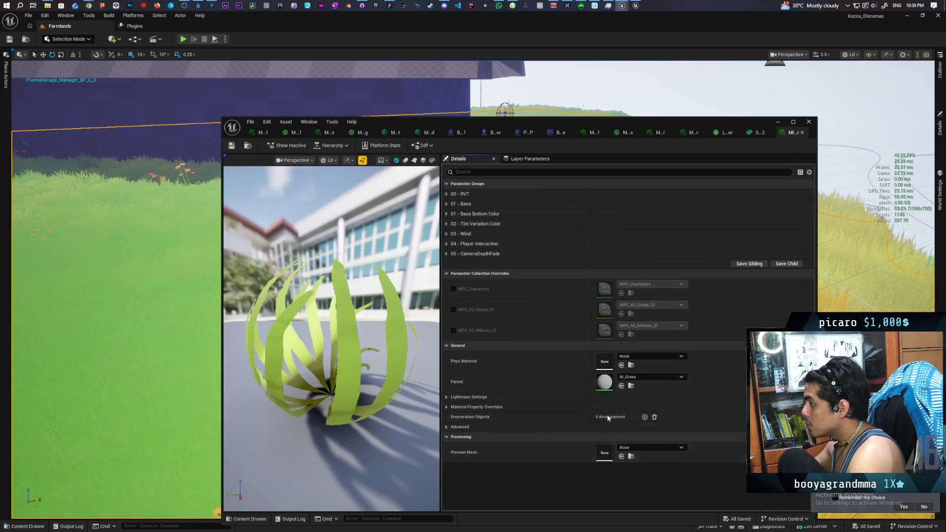
pyautogui.doubleClick(604, 382)
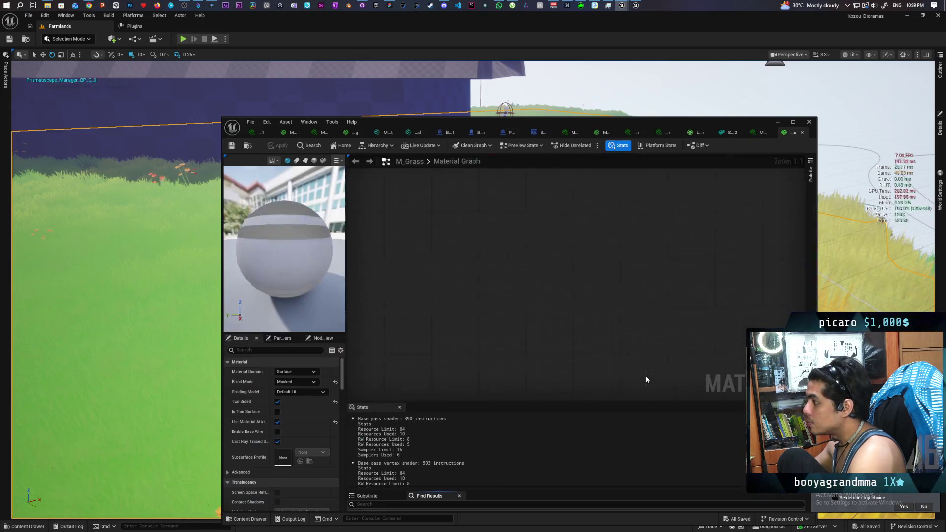
# Pan to the M_Grass output nodes, then view MF_FoliageWindInteract and MF_Stylized.
pyautogui.moveTo(631, 279); pyautogui.dragTo(625, 279)
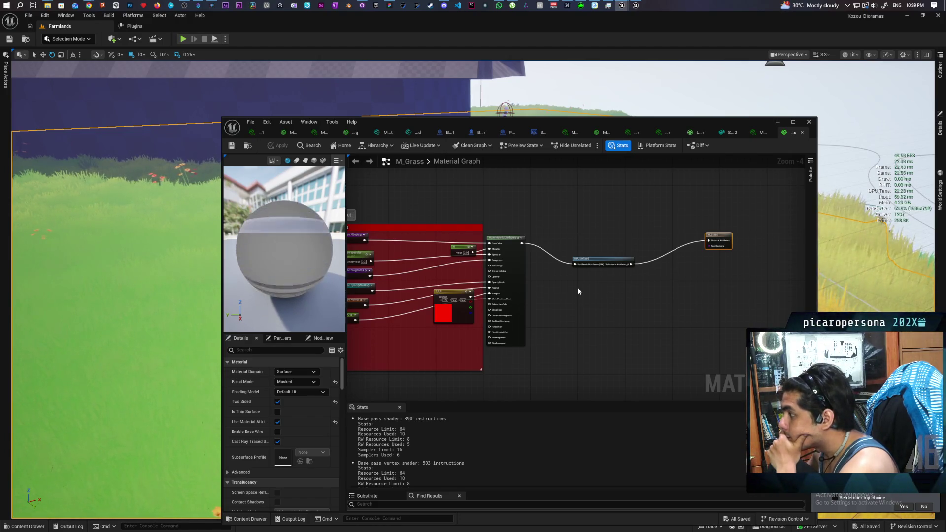
pyautogui.moveTo(579, 291); pyautogui.dragTo(667, 267)
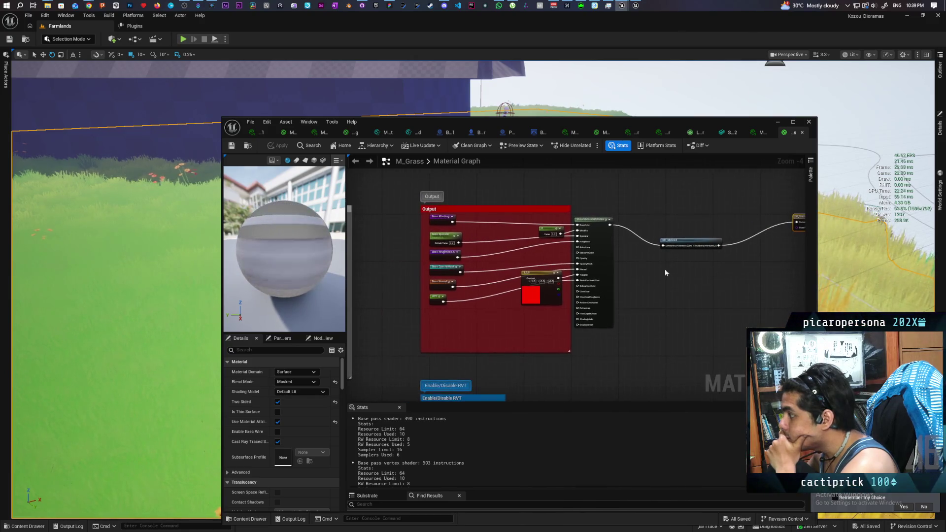
pyautogui.scroll(1, 637, 268)
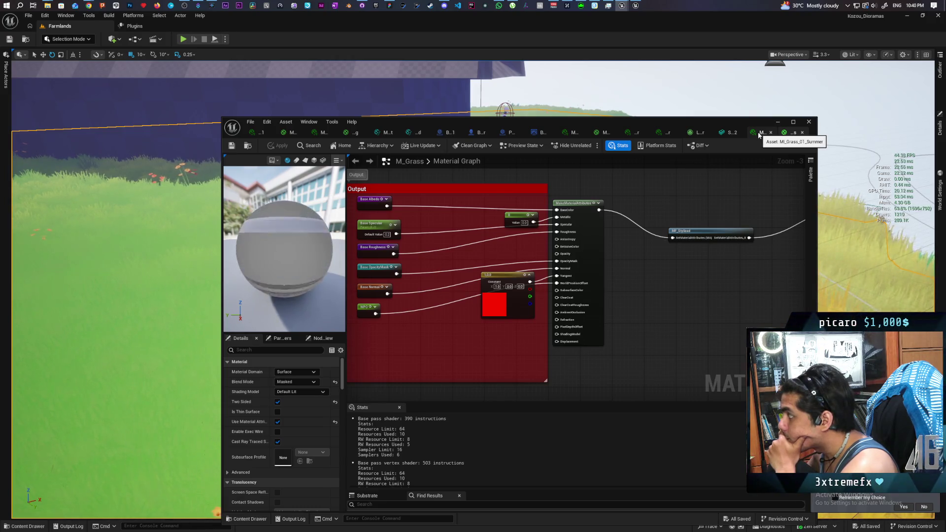
pyautogui.click(388, 133)
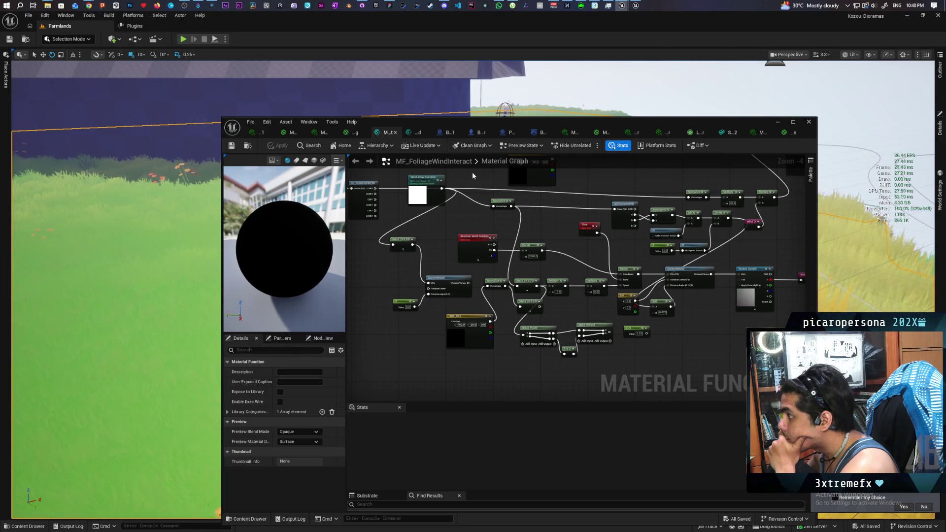
pyautogui.click(415, 132)
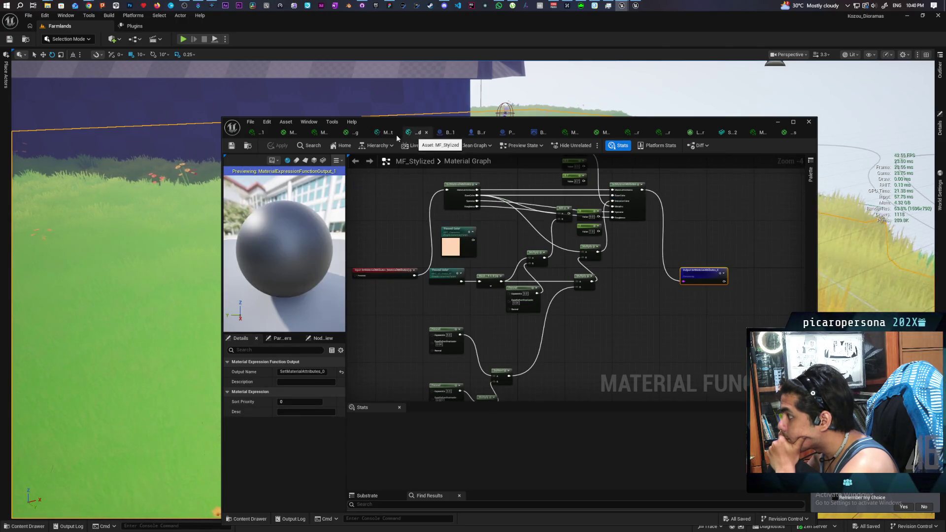
pyautogui.click(352, 133)
pyautogui.scroll(-3, 451, 270)
pyautogui.scroll(4, 478, 275)
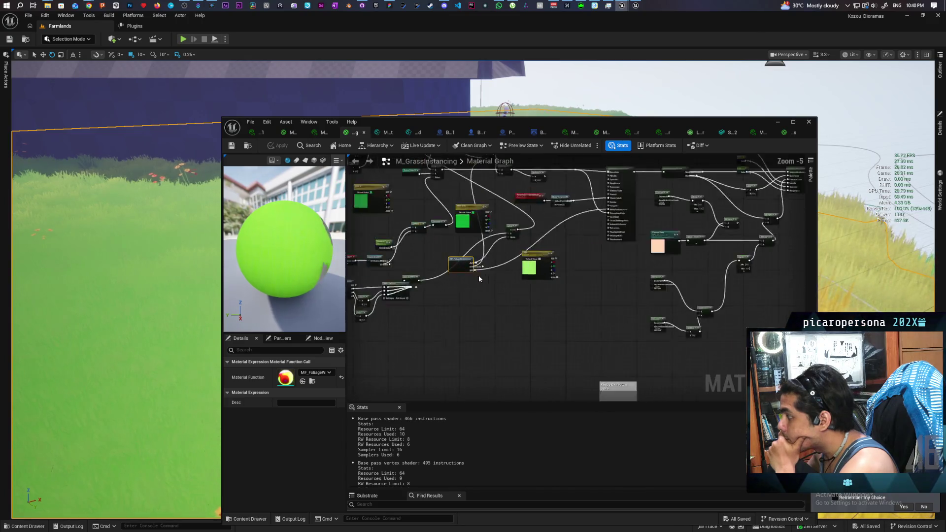
pyautogui.moveTo(489, 335)
pyautogui.mouseDown()
pyautogui.moveTo(499, 361)
pyautogui.moveTo(485, 340)
pyautogui.moveTo(580, 374)
pyautogui.moveTo(671, 303)
pyautogui.moveTo(536, 387)
pyautogui.mouseUp()
pyautogui.click(473, 360)
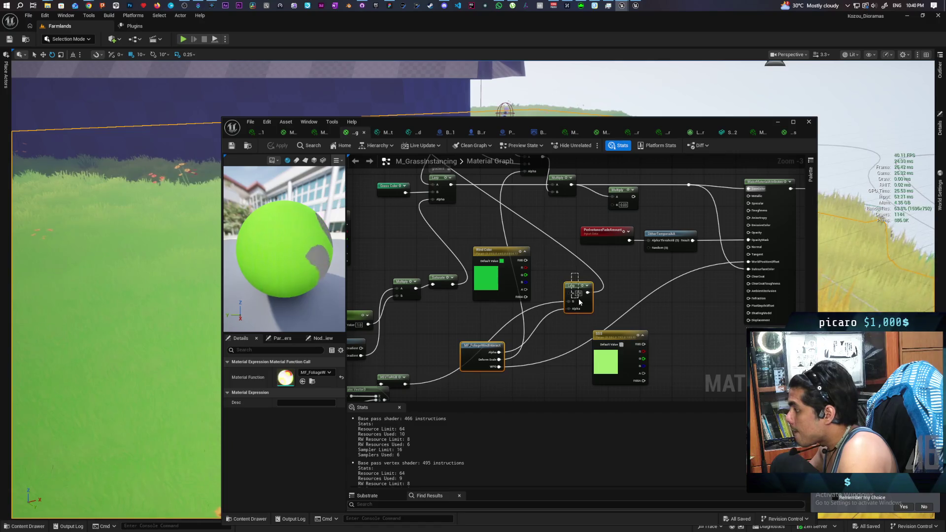
pyautogui.moveTo(580, 302); pyautogui.dragTo(582, 304)
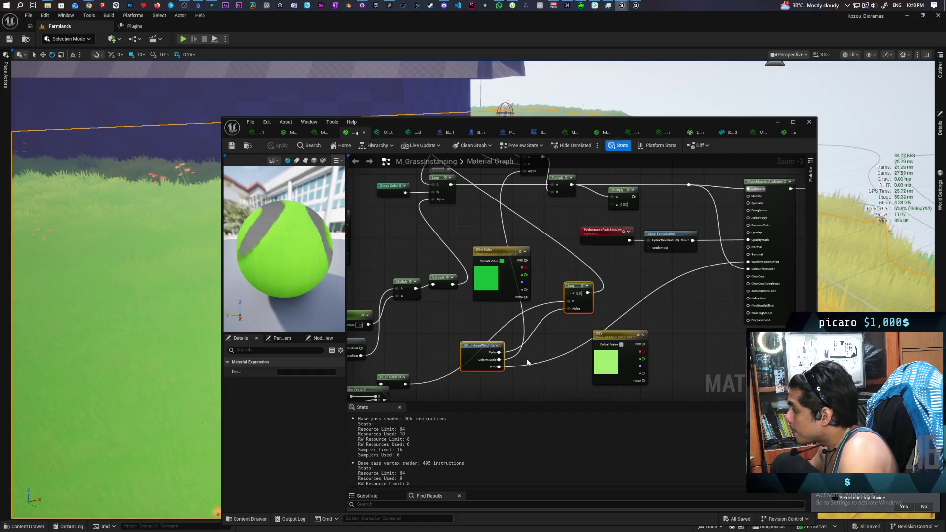
pyautogui.moveTo(517, 348)
pyautogui.mouseDown()
pyautogui.moveTo(591, 381)
pyautogui.moveTo(550, 291)
pyautogui.moveTo(571, 290)
pyautogui.moveTo(604, 219)
pyautogui.moveTo(546, 237)
pyautogui.mouseUp()
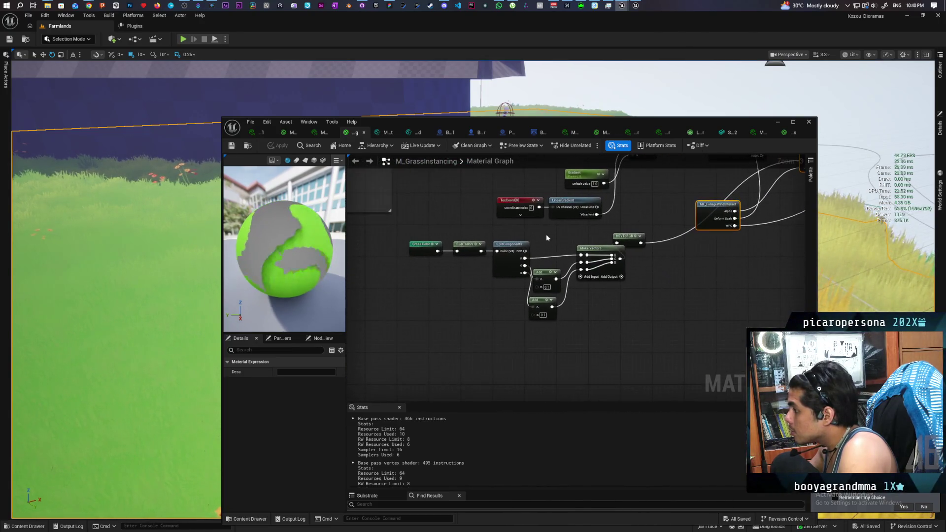
pyautogui.moveTo(423, 236); pyautogui.dragTo(602, 305)
pyautogui.moveTo(643, 331)
pyautogui.mouseDown()
pyautogui.moveTo(607, 389)
pyautogui.moveTo(548, 389)
pyautogui.moveTo(467, 429)
pyautogui.mouseUp()
pyautogui.moveTo(547, 377); pyautogui.dragTo(511, 384)
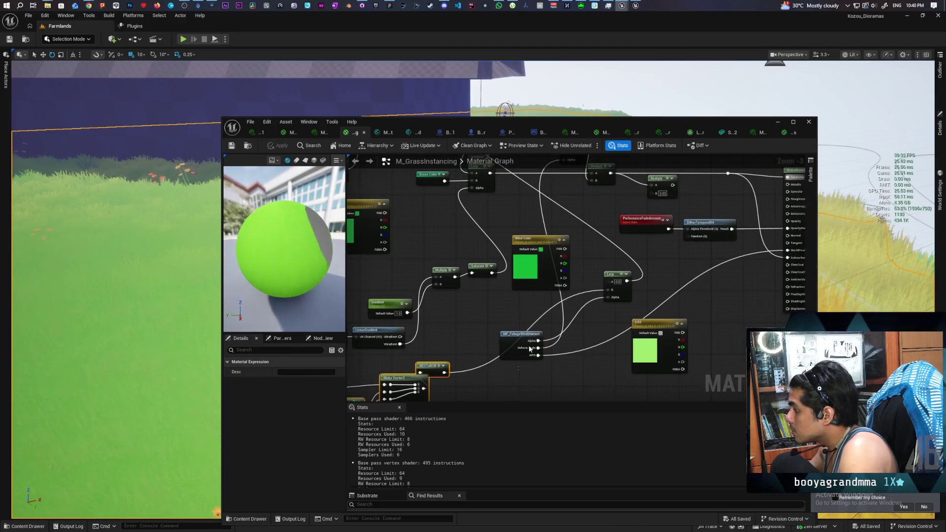
pyautogui.moveTo(617, 288)
pyautogui.mouseDown()
pyautogui.moveTo(567, 288)
pyautogui.moveTo(599, 333)
pyautogui.moveTo(622, 337)
pyautogui.mouseUp()
pyautogui.moveTo(531, 255)
pyautogui.mouseDown()
pyautogui.moveTo(578, 268)
pyautogui.moveTo(691, 266)
pyautogui.moveTo(531, 267)
pyautogui.mouseUp()
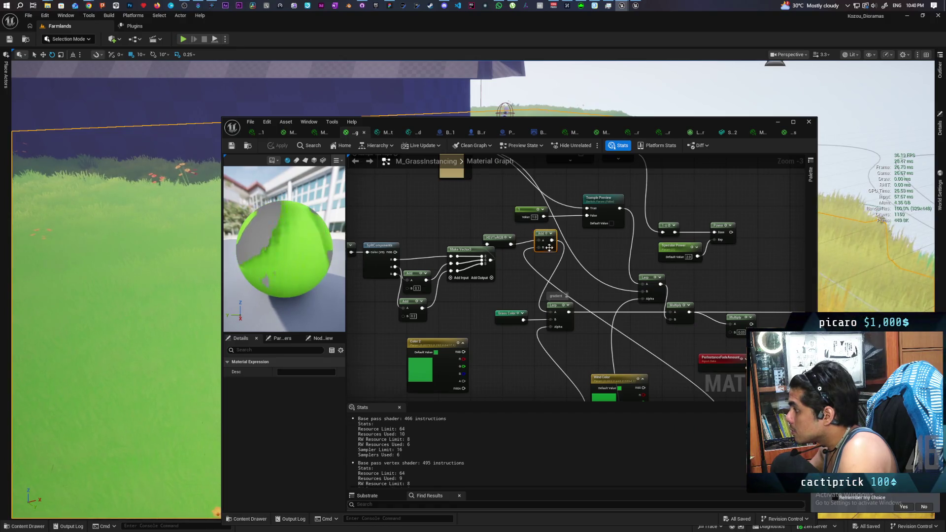
pyautogui.moveTo(512, 278)
pyautogui.mouseDown()
pyautogui.moveTo(522, 253)
pyautogui.moveTo(472, 240)
pyautogui.moveTo(676, 238)
pyautogui.moveTo(690, 255)
pyautogui.moveTo(598, 218)
pyautogui.moveTo(483, 239)
pyautogui.moveTo(559, 239)
pyautogui.moveTo(554, 230)
pyautogui.mouseUp()
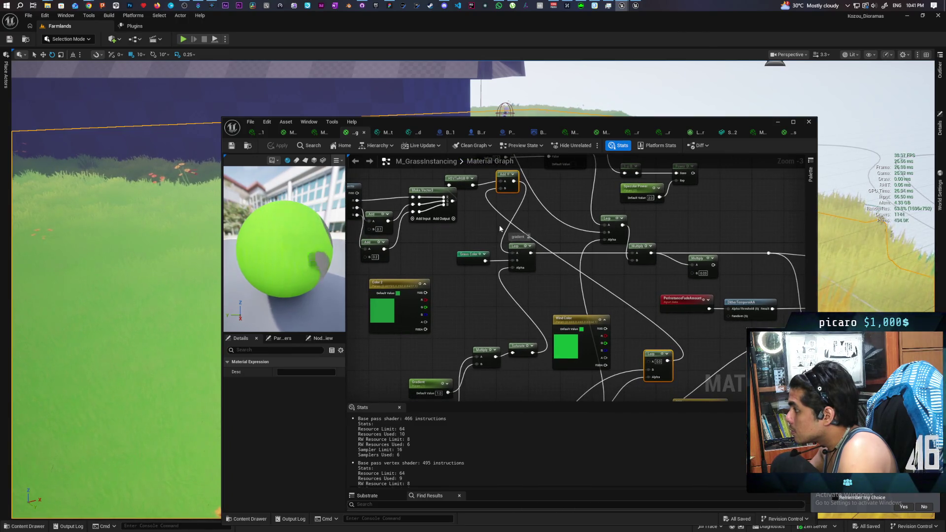
pyautogui.moveTo(541, 267)
pyautogui.mouseDown()
pyautogui.moveTo(541, 232)
pyautogui.moveTo(621, 228)
pyautogui.moveTo(618, 257)
pyautogui.moveTo(596, 276)
pyautogui.moveTo(582, 270)
pyautogui.moveTo(596, 250)
pyautogui.moveTo(560, 308)
pyautogui.moveTo(635, 279)
pyautogui.moveTo(591, 300)
pyautogui.moveTo(636, 308)
pyautogui.moveTo(668, 304)
pyautogui.moveTo(669, 266)
pyautogui.moveTo(643, 320)
pyautogui.moveTo(602, 329)
pyautogui.mouseUp()
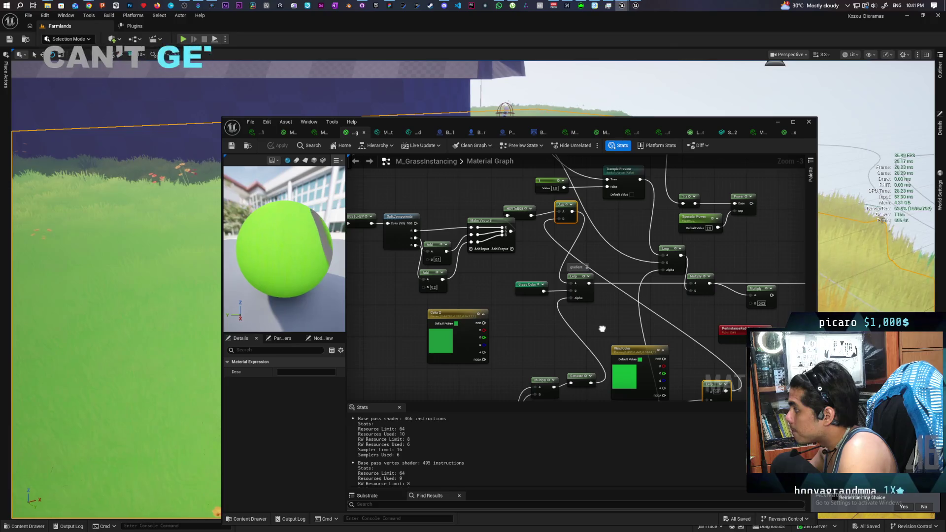
pyautogui.moveTo(602, 328)
pyautogui.mouseDown()
pyautogui.moveTo(560, 321)
pyautogui.moveTo(565, 305)
pyautogui.moveTo(579, 316)
pyautogui.moveTo(549, 300)
pyautogui.moveTo(474, 307)
pyautogui.moveTo(480, 365)
pyautogui.moveTo(527, 401)
pyautogui.moveTo(787, 431)
pyautogui.moveTo(644, 360)
pyautogui.moveTo(569, 339)
pyautogui.moveTo(523, 342)
pyautogui.moveTo(492, 294)
pyautogui.mouseUp()
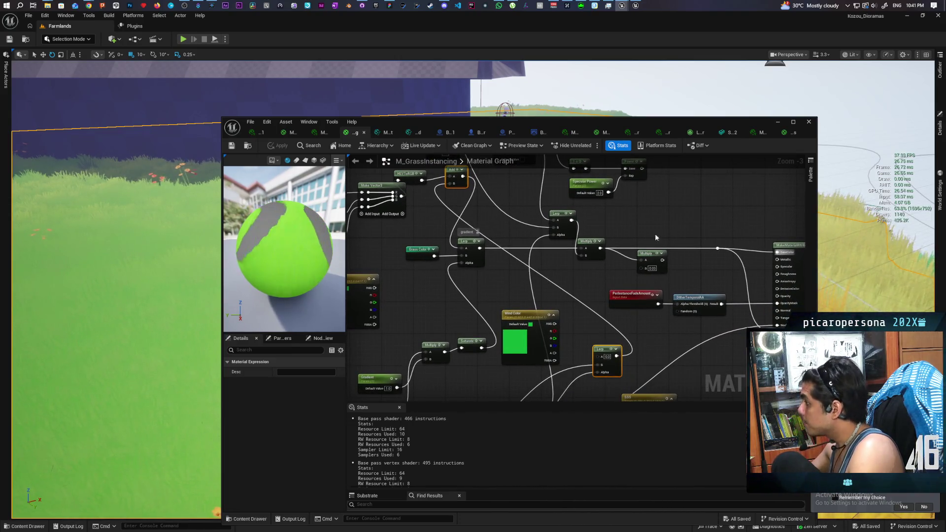
pyautogui.click(791, 133)
# Zoom out the M_Grass graph and move the small Add node down and left.
pyautogui.scroll(-2, 599, 255)
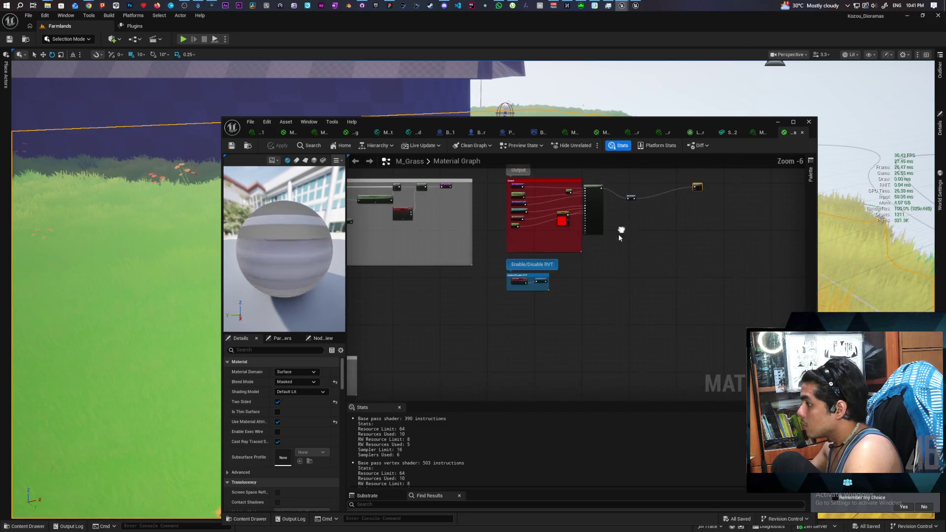
pyautogui.moveTo(619, 234); pyautogui.dragTo(565, 238)
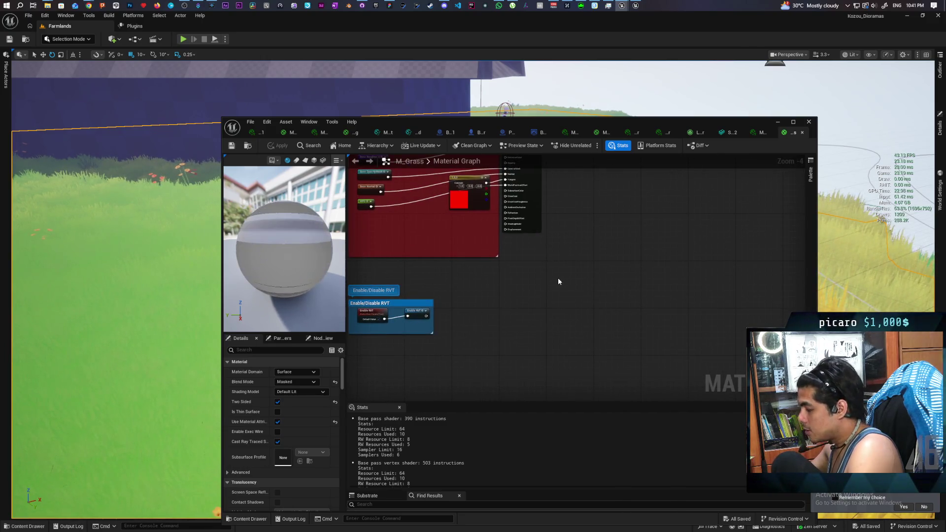
pyautogui.moveTo(558, 281)
pyautogui.mouseDown()
pyautogui.moveTo(572, 290)
pyautogui.moveTo(576, 338)
pyautogui.moveTo(565, 353)
pyautogui.mouseUp()
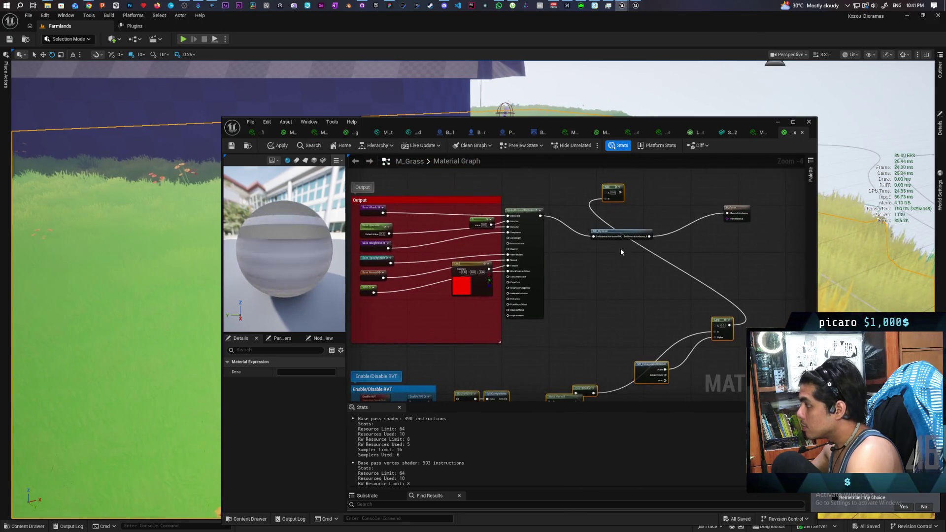
pyautogui.click(642, 219)
pyautogui.moveTo(607, 188)
pyautogui.mouseDown()
pyautogui.moveTo(591, 310)
pyautogui.moveTo(562, 325)
pyautogui.moveTo(574, 291)
pyautogui.mouseUp()
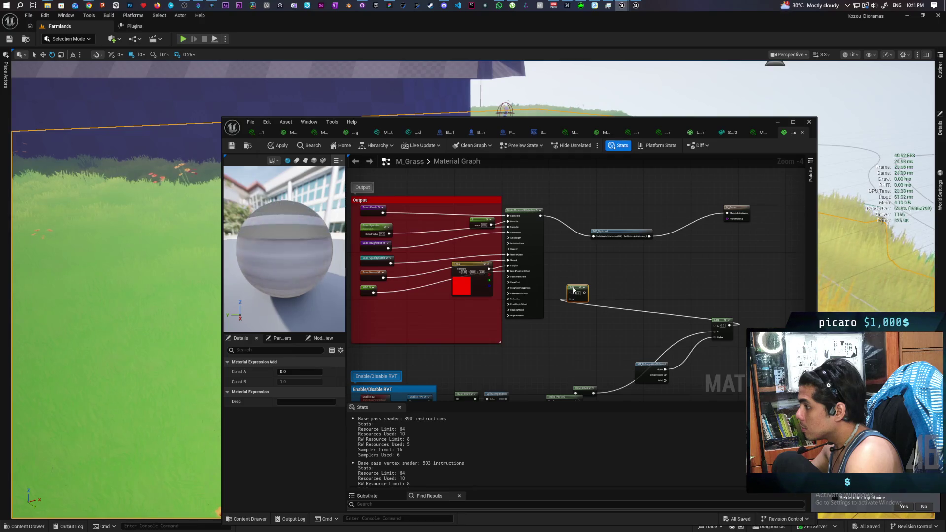
pyautogui.moveTo(555, 329); pyautogui.dragTo(576, 302)
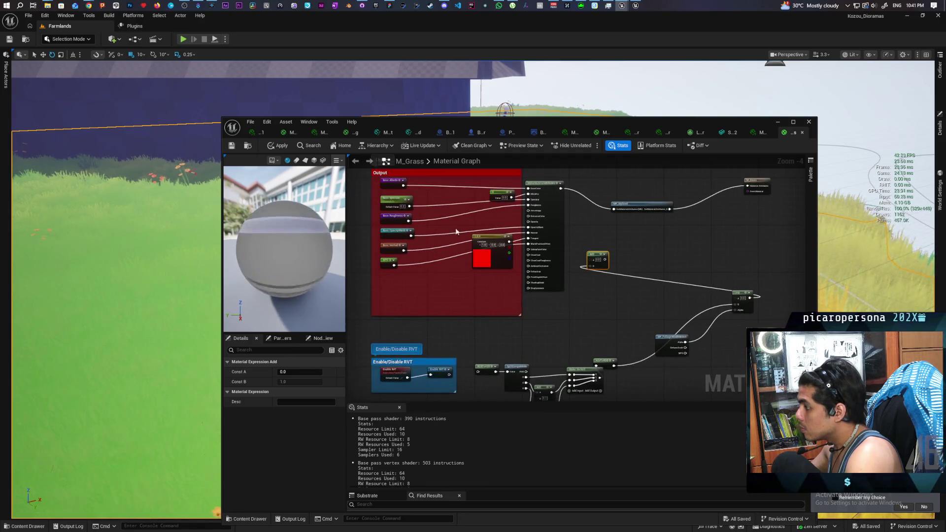
pyautogui.moveTo(483, 330); pyautogui.dragTo(497, 315)
# Copy and paste the Base Albedo node, wiring the copies into the Add node.
pyautogui.moveTo(406, 180); pyautogui.dragTo(412, 194)
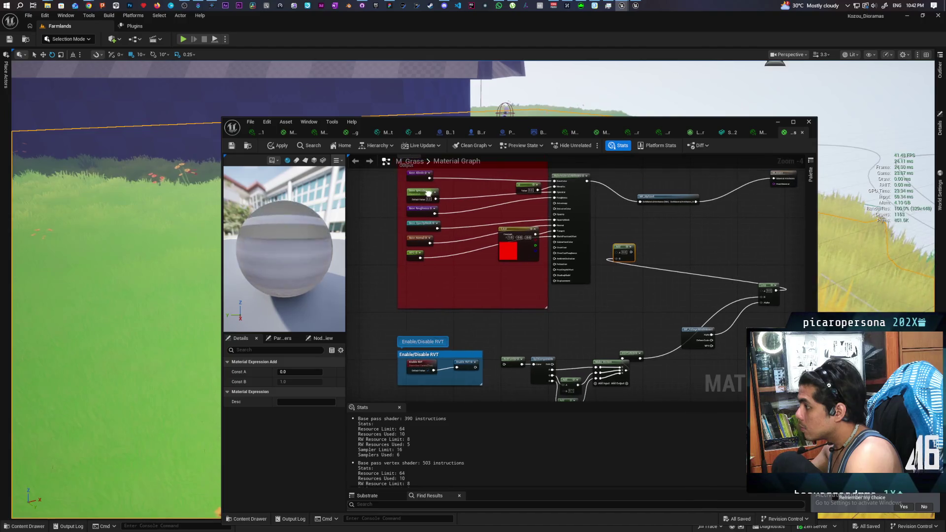
pyautogui.click(418, 174)
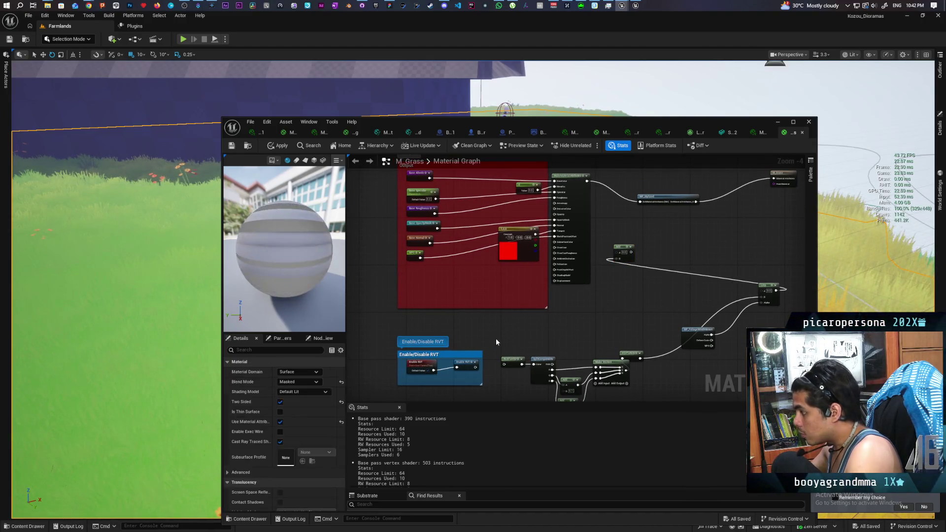
pyautogui.hotkey('ctrl', 'c')
pyautogui.hotkey('ctrl', 'v')
pyautogui.moveTo(514, 343); pyautogui.dragTo(504, 362)
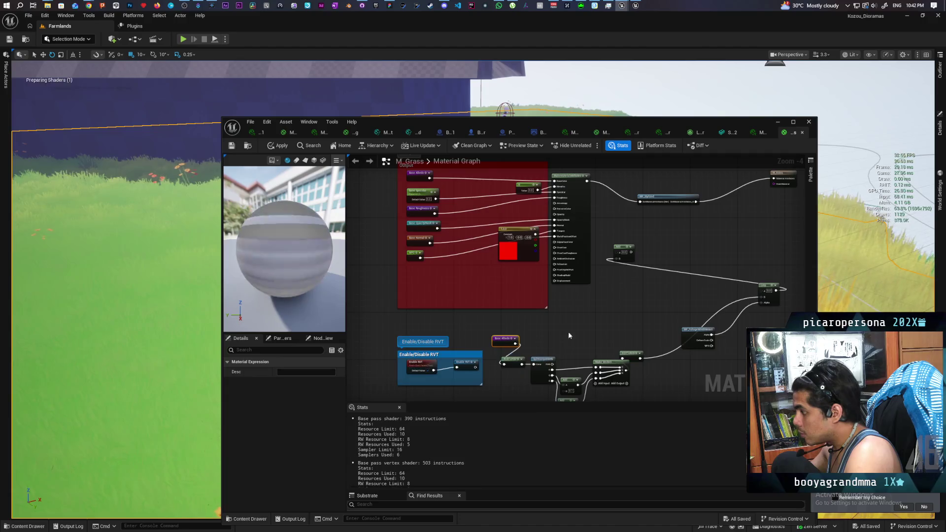
pyautogui.hotkey('ctrl', 'v')
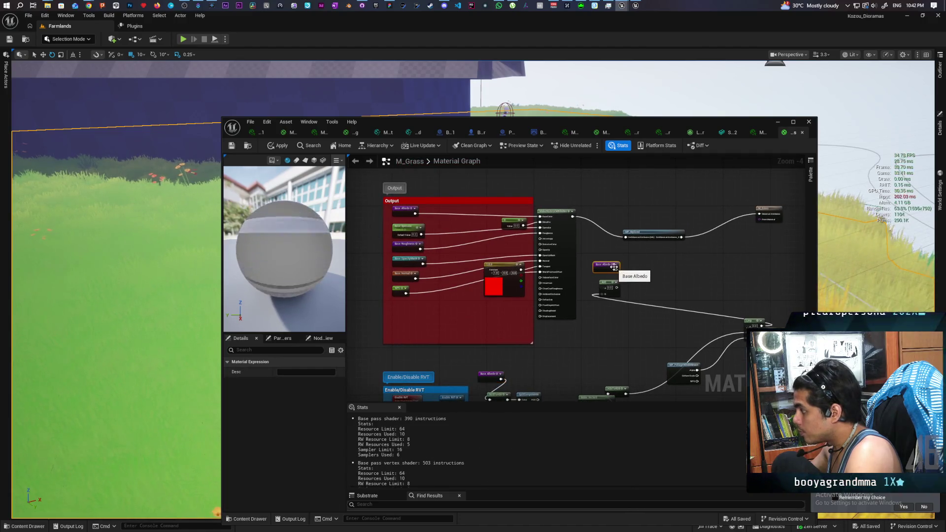
pyautogui.moveTo(616, 270)
pyautogui.mouseDown()
pyautogui.moveTo(591, 291)
pyautogui.moveTo(588, 308)
pyautogui.mouseUp()
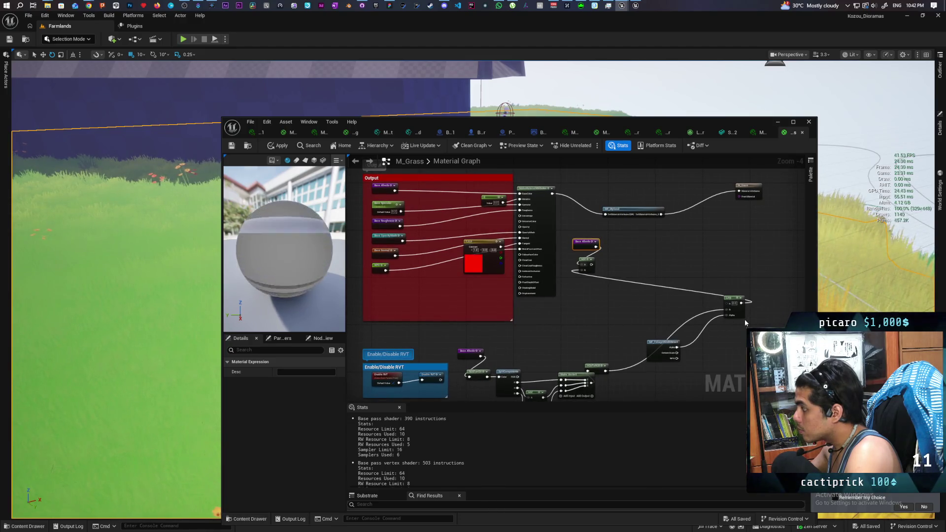
# Connect the Add node output to BaseColor and hide the material editor.
pyautogui.moveTo(592, 265); pyautogui.dragTo(610, 261)
pyautogui.moveTo(539, 211); pyautogui.dragTo(521, 194)
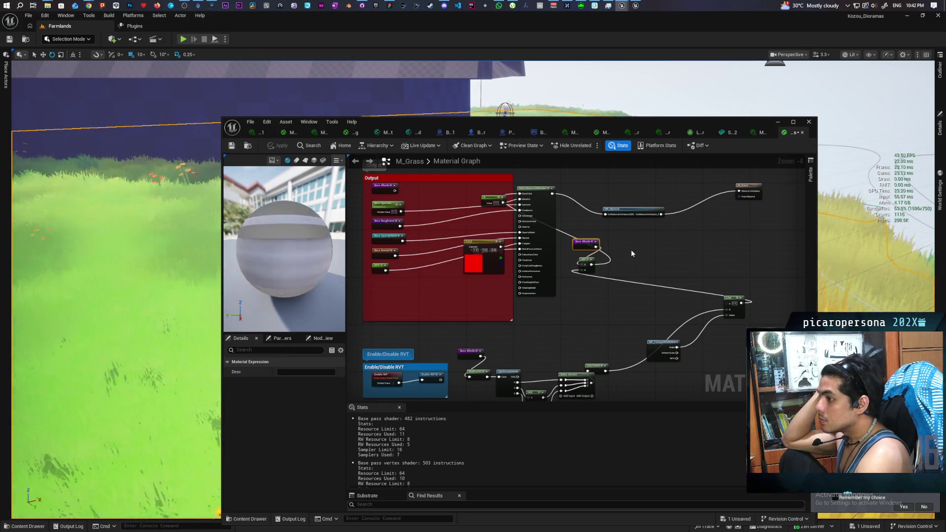
pyautogui.click(777, 122)
# Fly the camera toward the house, over the lawn, and across to the wheat field.
pyautogui.press('w')
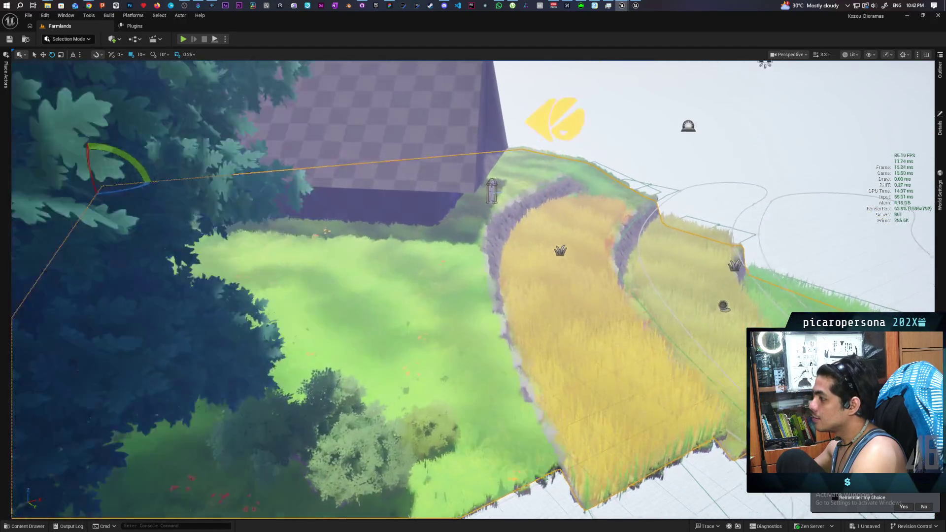
pyautogui.press('s')
pyautogui.press('w')
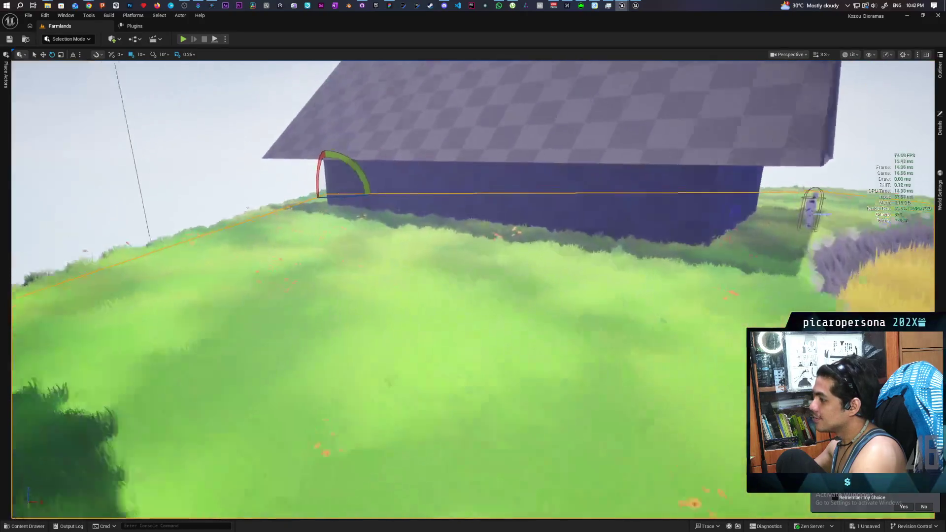
pyautogui.press('d')
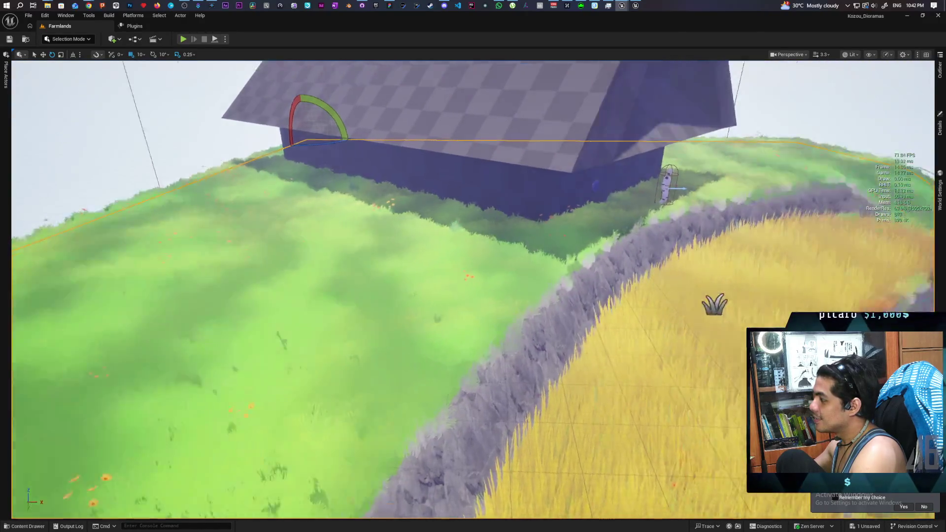
pyautogui.press('a')
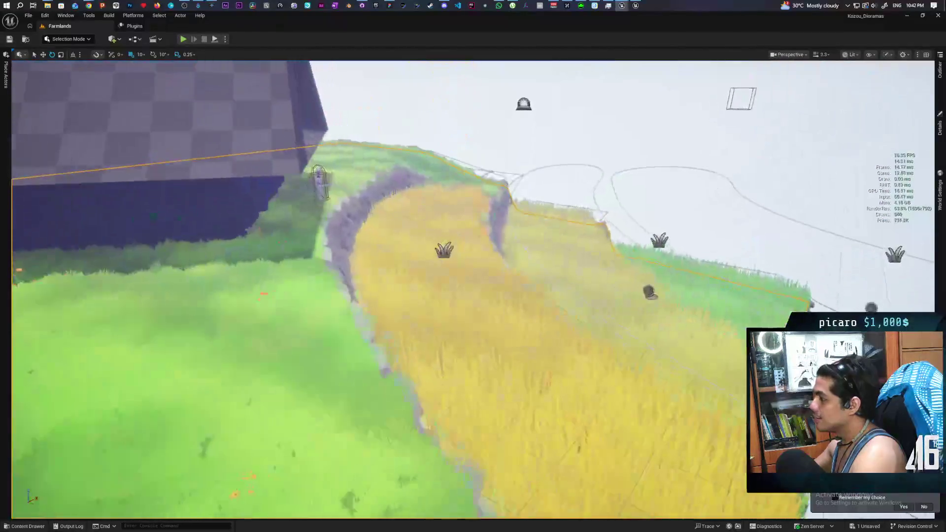
pyautogui.press('d')
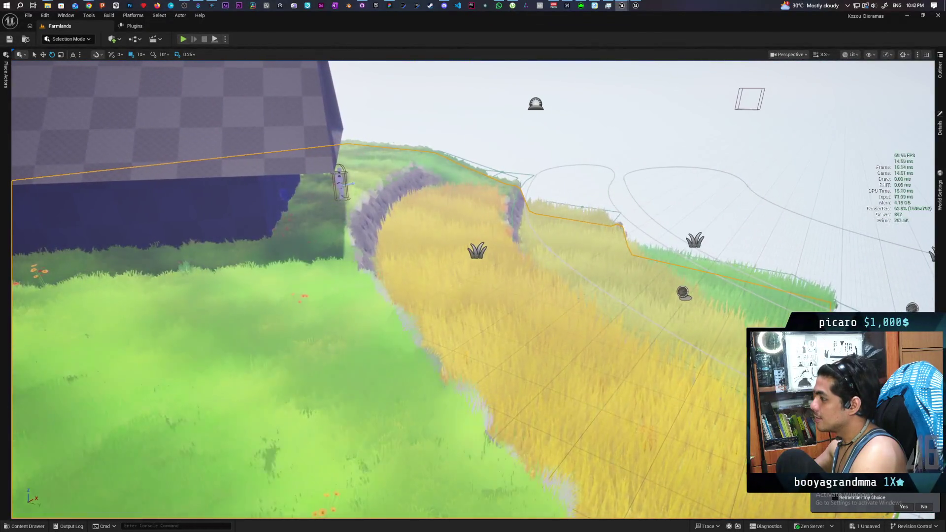
# View the tree, bushes and whole diorama, then bring up the M_Tree_Leaf material graph.
pyautogui.press('s')
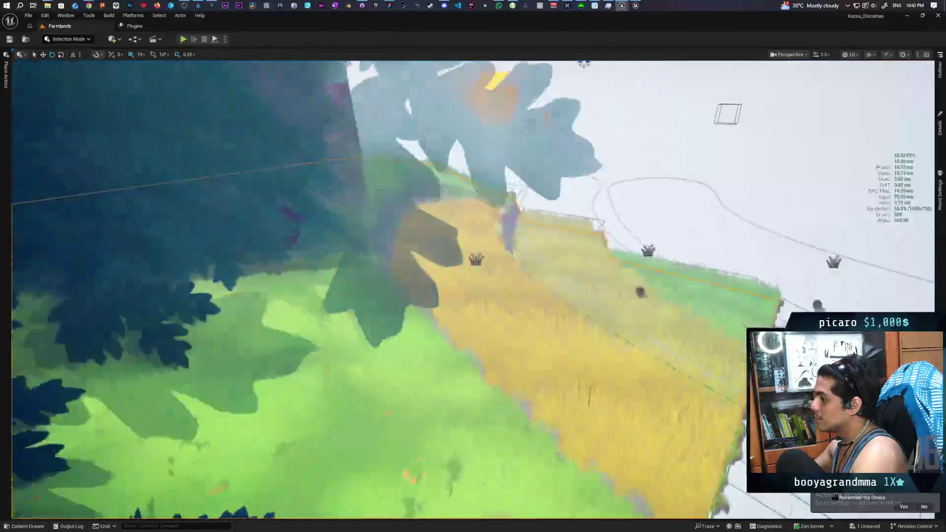
pyautogui.press('w')
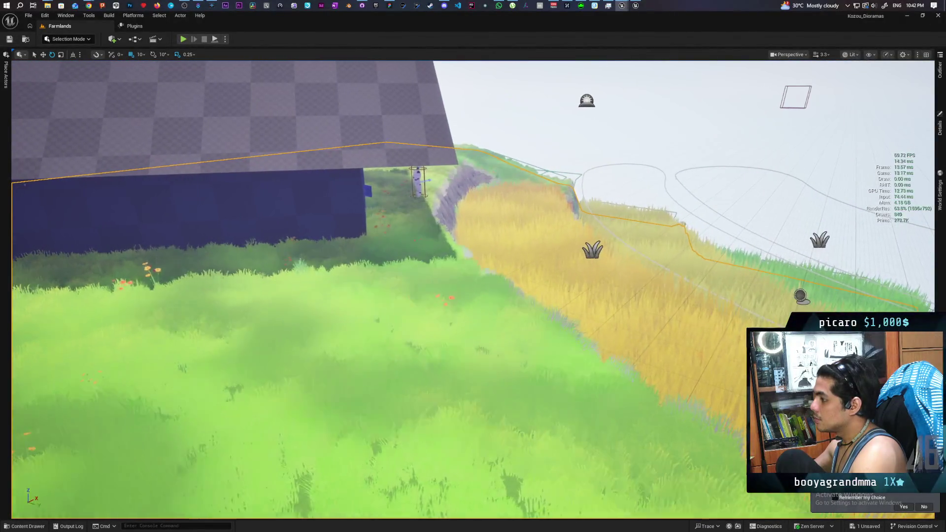
pyautogui.press('a')
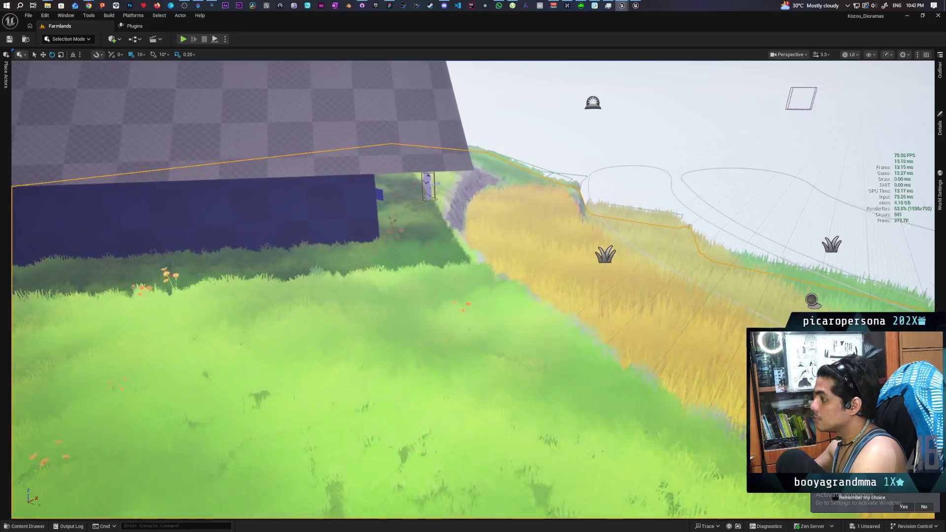
pyautogui.press('a')
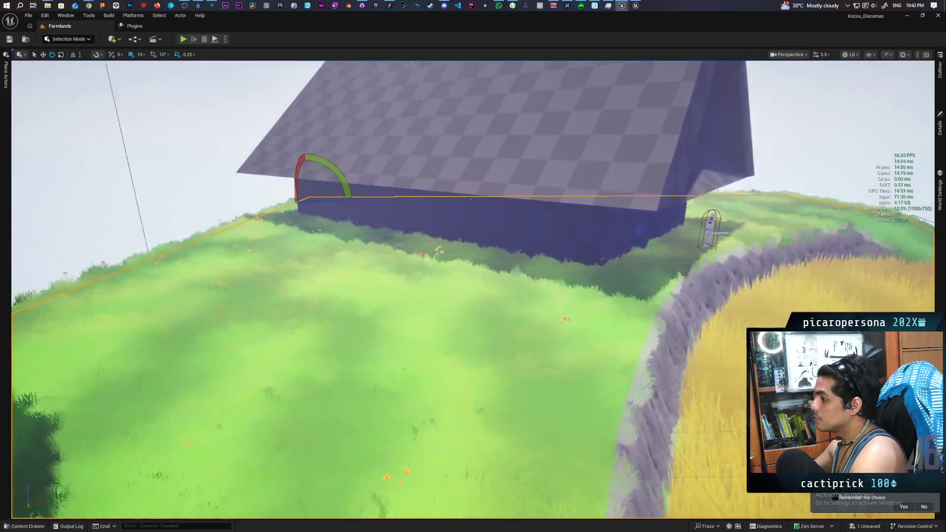
pyautogui.press('s')
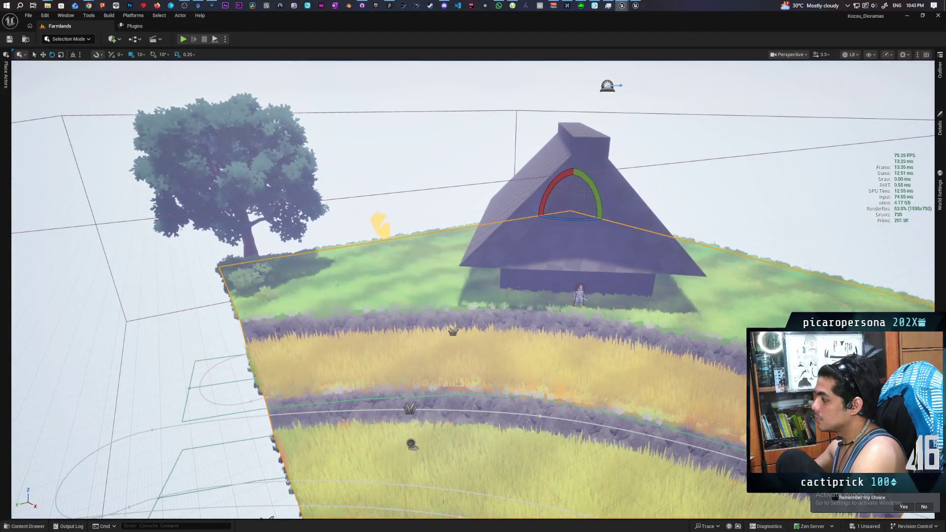
pyautogui.press('w')
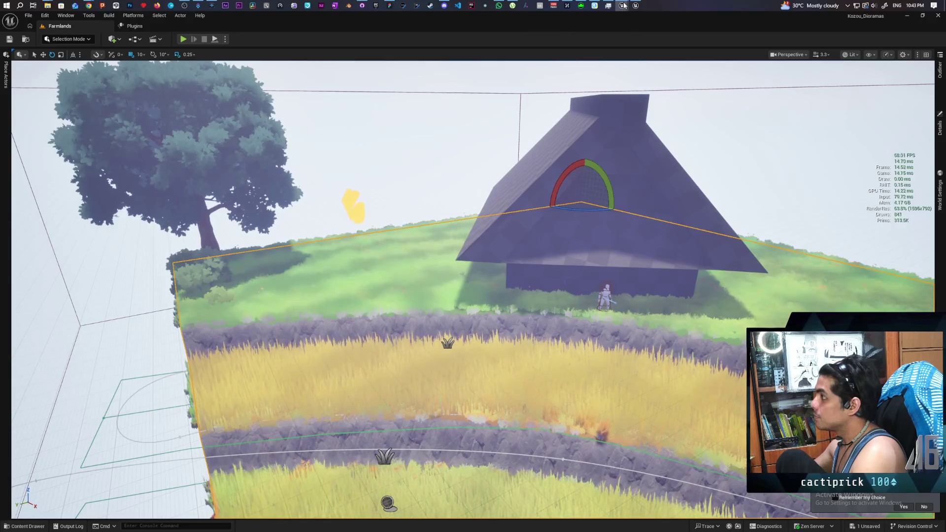
pyautogui.moveTo(623, 5)
pyautogui.moveTo(710, 47)
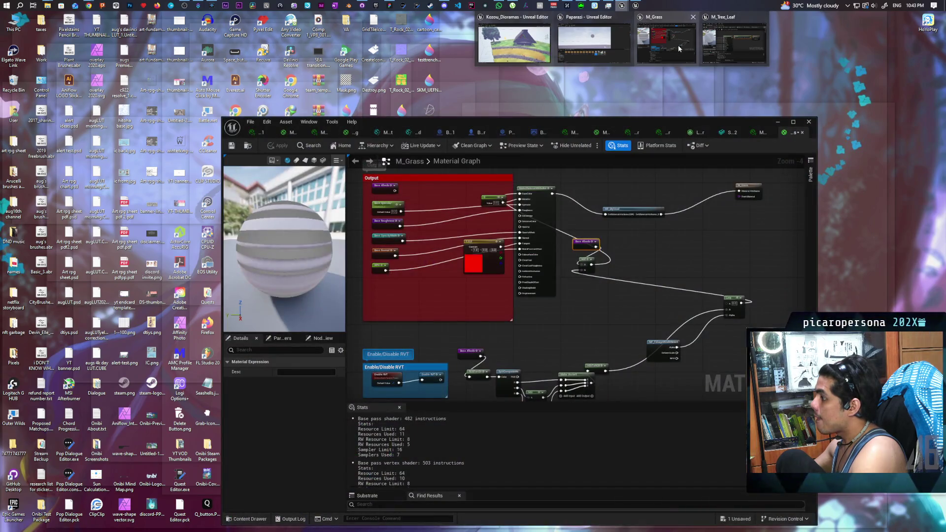
# Pan the M_Grass graph, minimize its editor, and select the wheat strips in the level.
pyautogui.click(679, 48)
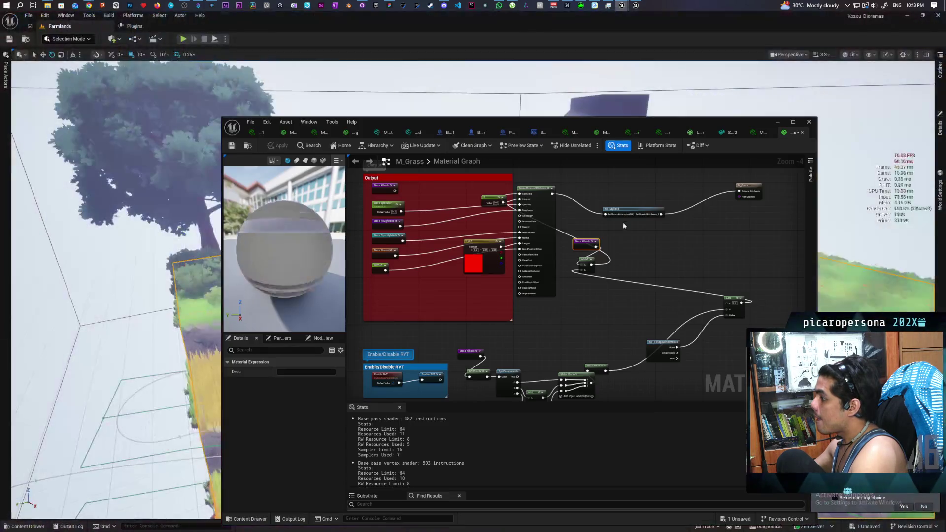
pyautogui.scroll(2, 605, 235)
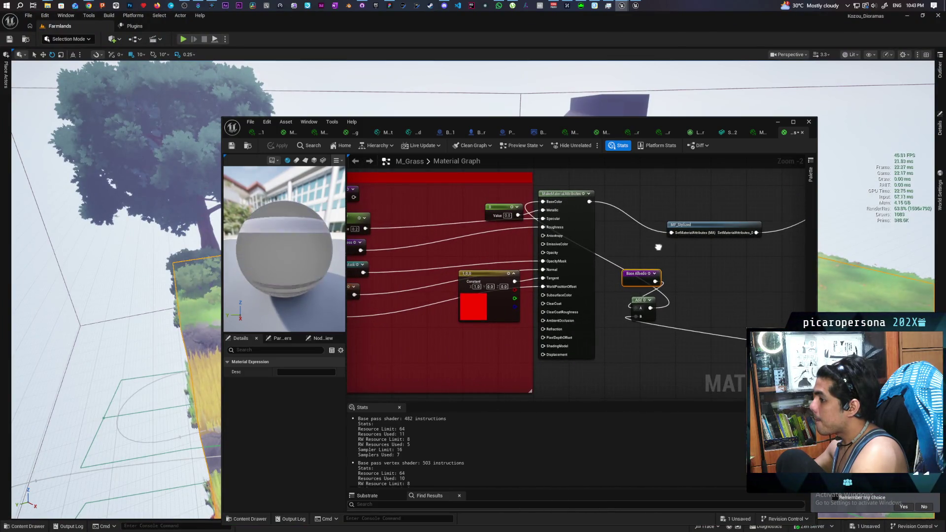
pyautogui.moveTo(634, 248)
pyautogui.mouseDown()
pyautogui.moveTo(572, 247)
pyautogui.moveTo(585, 250)
pyautogui.moveTo(614, 226)
pyautogui.moveTo(640, 228)
pyautogui.moveTo(628, 227)
pyautogui.mouseUp()
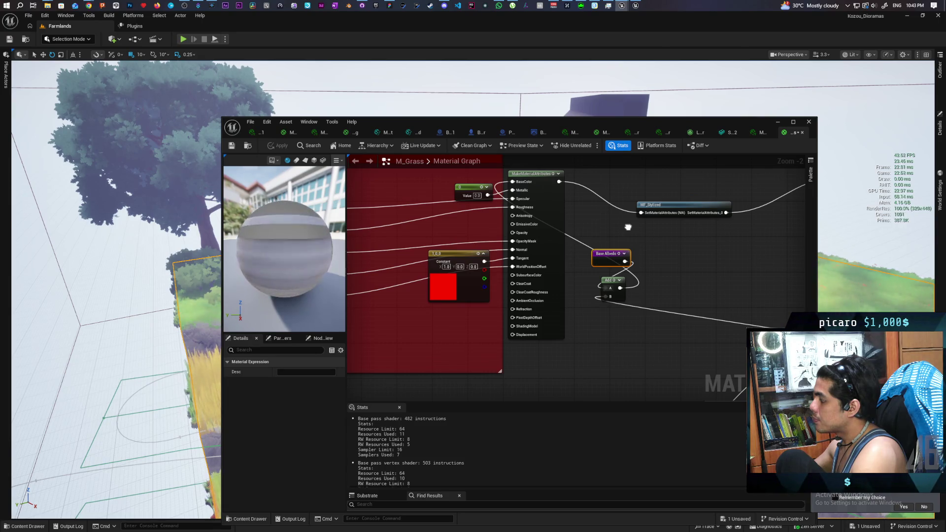
pyautogui.moveTo(628, 227)
pyautogui.mouseDown()
pyautogui.moveTo(654, 238)
pyautogui.moveTo(620, 243)
pyautogui.mouseUp()
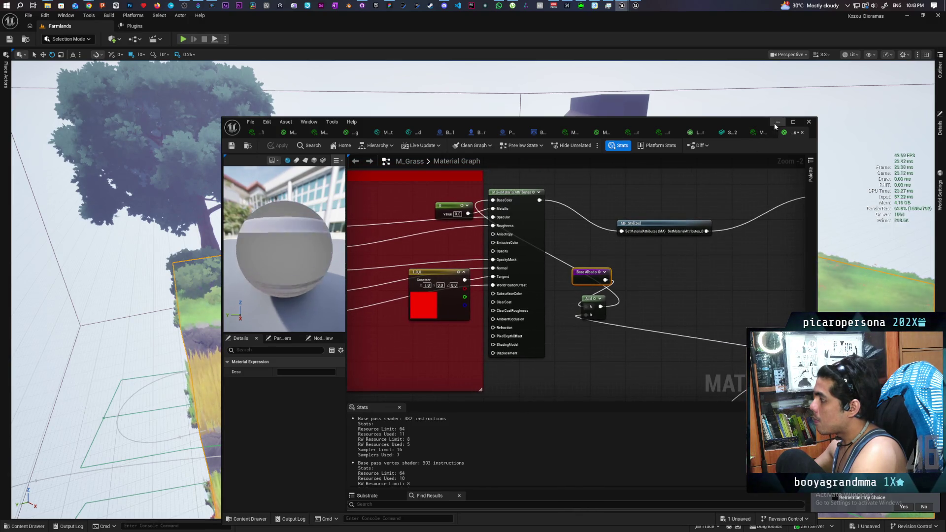
pyautogui.click(777, 122)
pyautogui.click(640, 354)
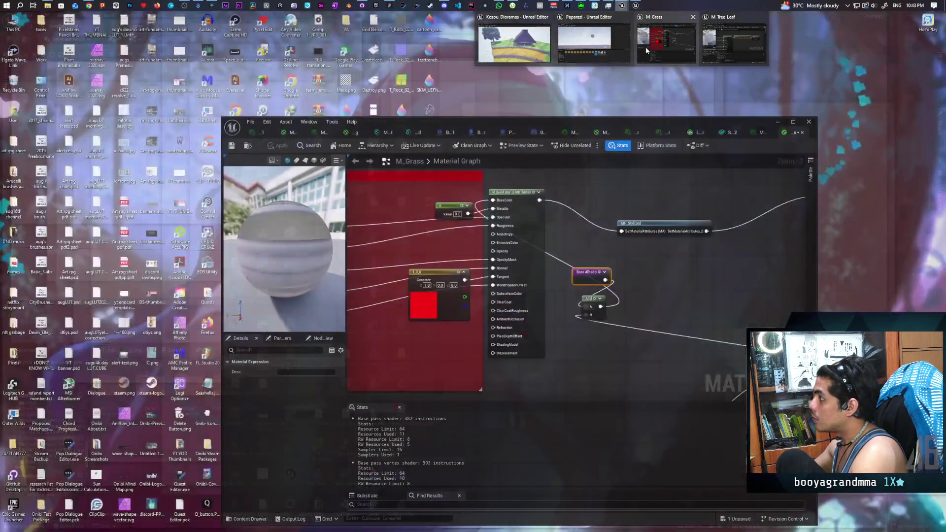
# Restore the material editor and browse the M_GrassInstancing graph.
pyautogui.click(646, 46)
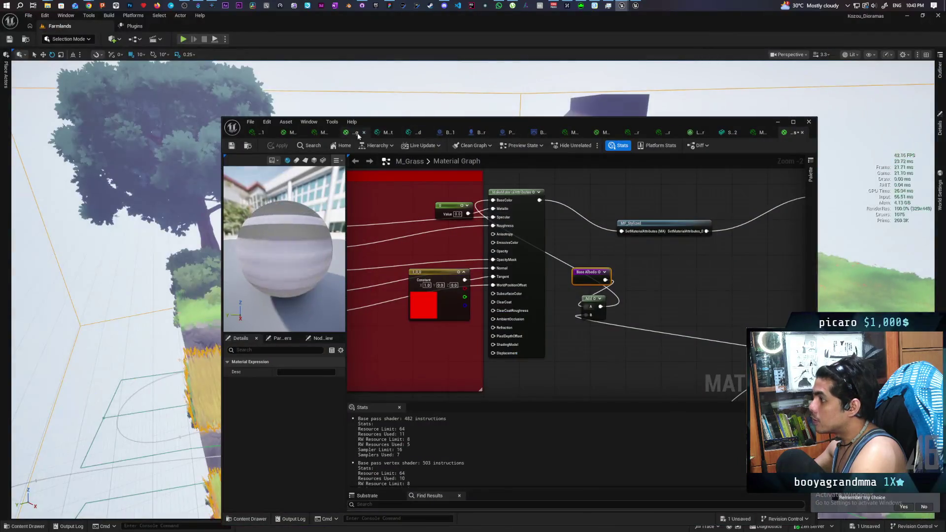
pyautogui.click(344, 133)
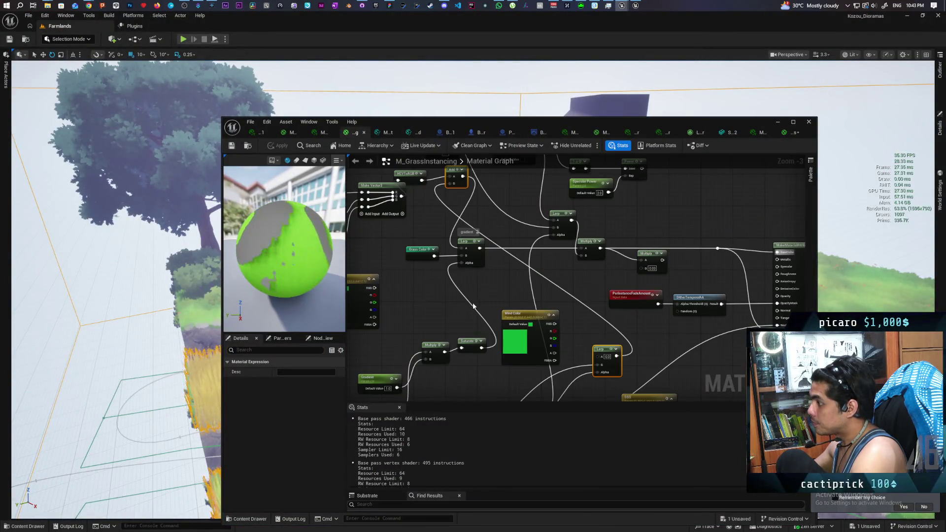
pyautogui.scroll(-3, 472, 306)
pyautogui.scroll(4, 481, 294)
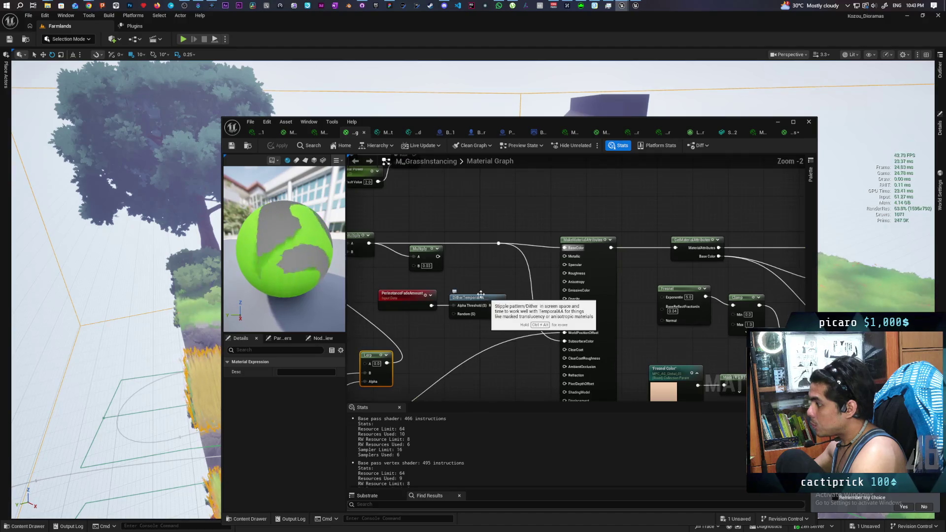
pyautogui.moveTo(481, 294); pyautogui.dragTo(595, 289)
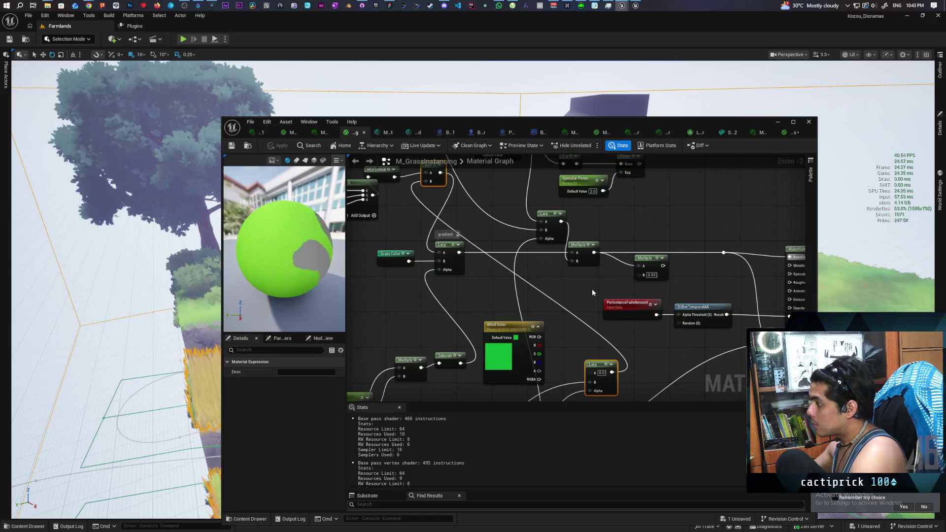
pyautogui.scroll(-4, 592, 291)
pyautogui.moveTo(521, 291); pyautogui.dragTo(347, 271)
# Inspect the instancing graph's SetMaterialAttributes area, then return to M_Grass's wind-interaction nodes.
pyautogui.scroll(1, 477, 282)
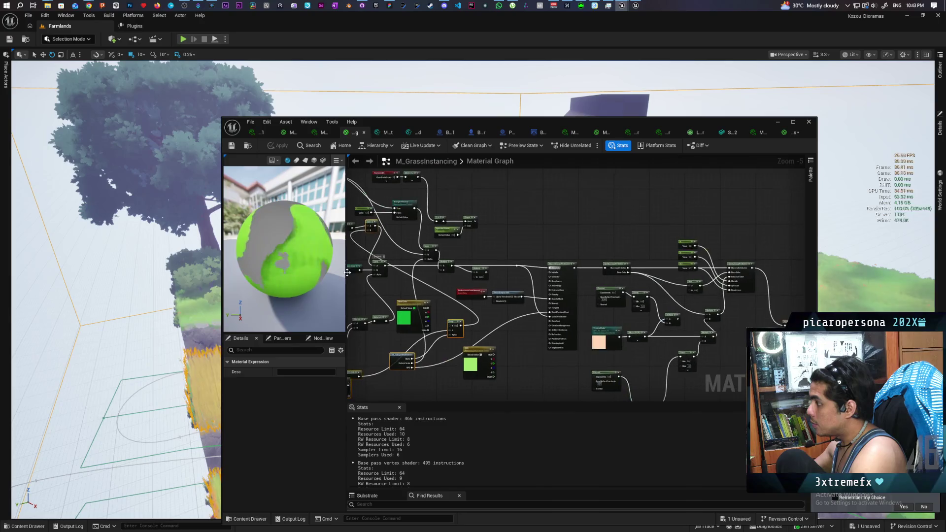
pyautogui.scroll(2, 490, 226)
pyautogui.moveTo(507, 240)
pyautogui.mouseDown()
pyautogui.moveTo(471, 202)
pyautogui.moveTo(511, 226)
pyautogui.mouseUp()
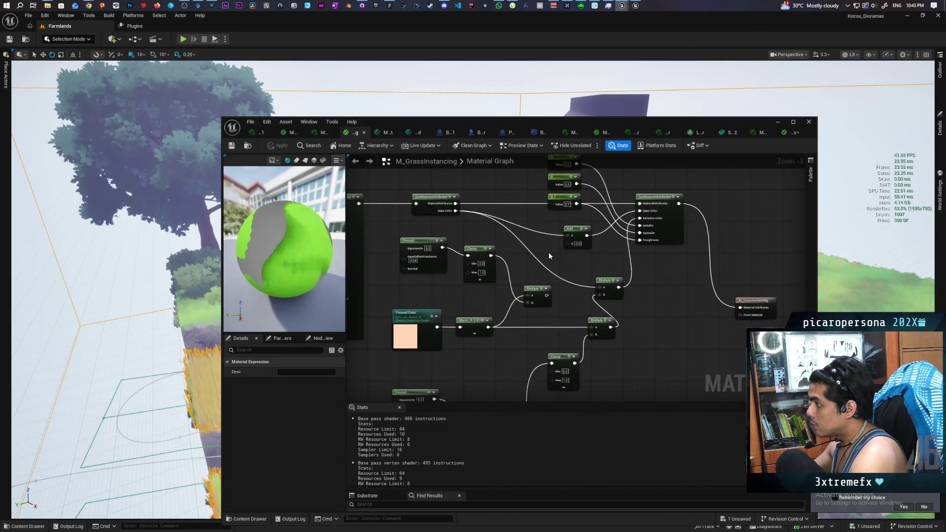
pyautogui.moveTo(586, 261)
pyautogui.mouseDown()
pyautogui.moveTo(547, 254)
pyautogui.moveTo(622, 184)
pyautogui.moveTo(613, 157)
pyautogui.mouseUp()
pyautogui.moveTo(608, 281)
pyautogui.mouseDown()
pyautogui.moveTo(606, 239)
pyautogui.moveTo(628, 297)
pyautogui.mouseUp()
pyautogui.click(791, 132)
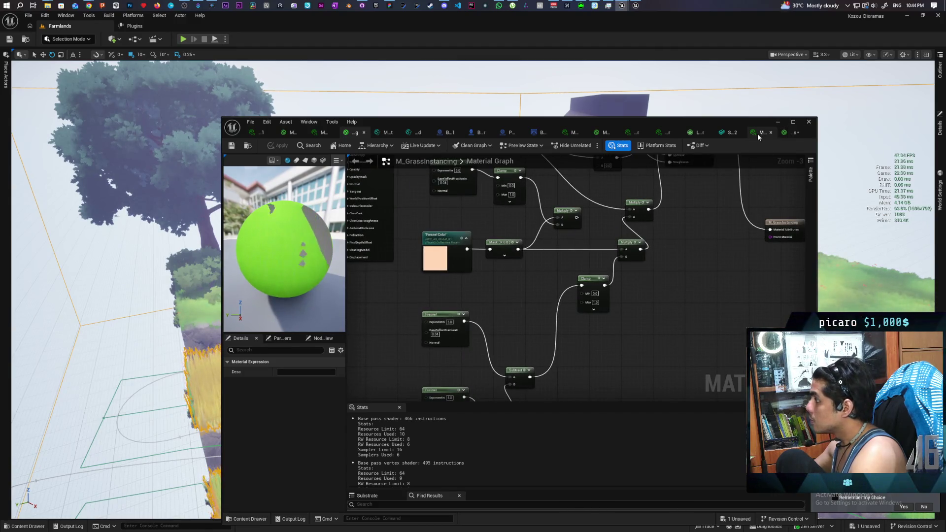
pyautogui.moveTo(688, 267)
pyautogui.mouseDown()
pyautogui.moveTo(563, 182)
pyautogui.moveTo(558, 276)
pyautogui.moveTo(580, 217)
pyautogui.mouseUp()
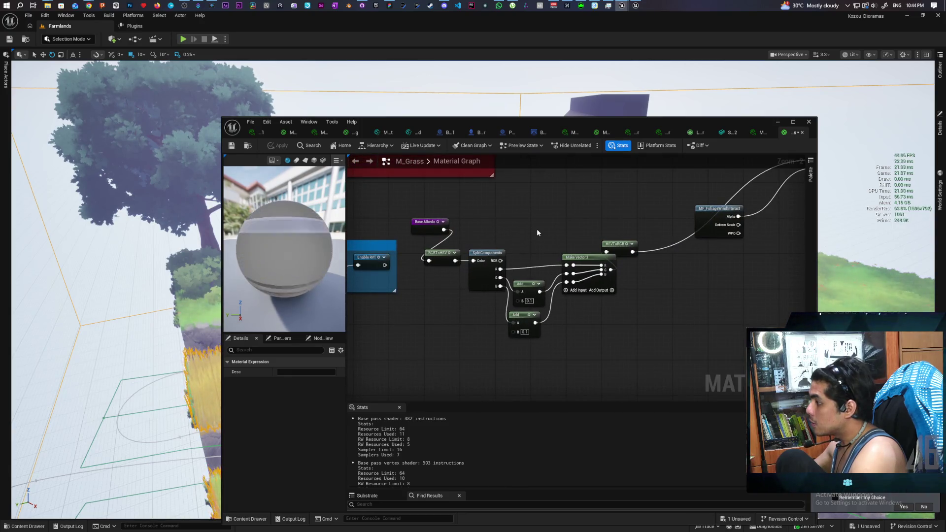
# Wire SplitComponents B into the upper Add's A and apply 0.05 on the lower Add's B.
pyautogui.scroll(1, 534, 230)
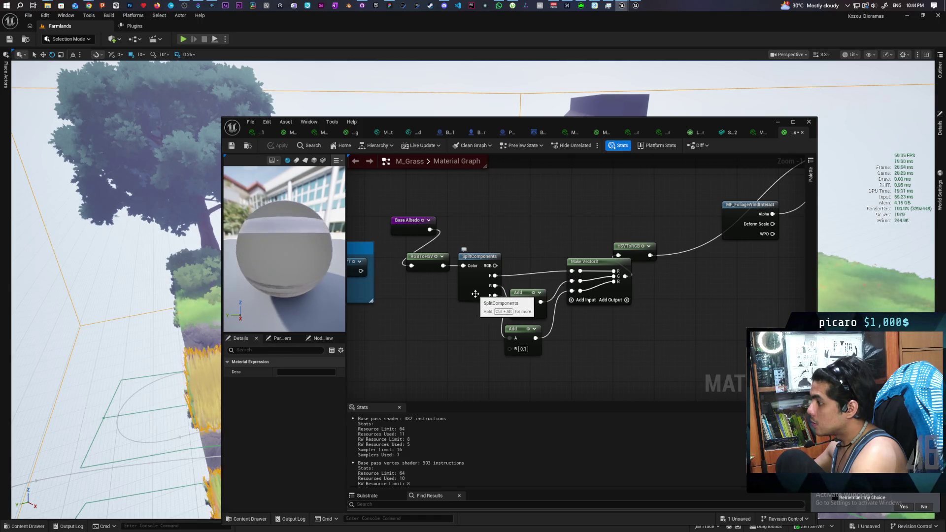
pyautogui.moveTo(494, 295); pyautogui.dragTo(515, 302)
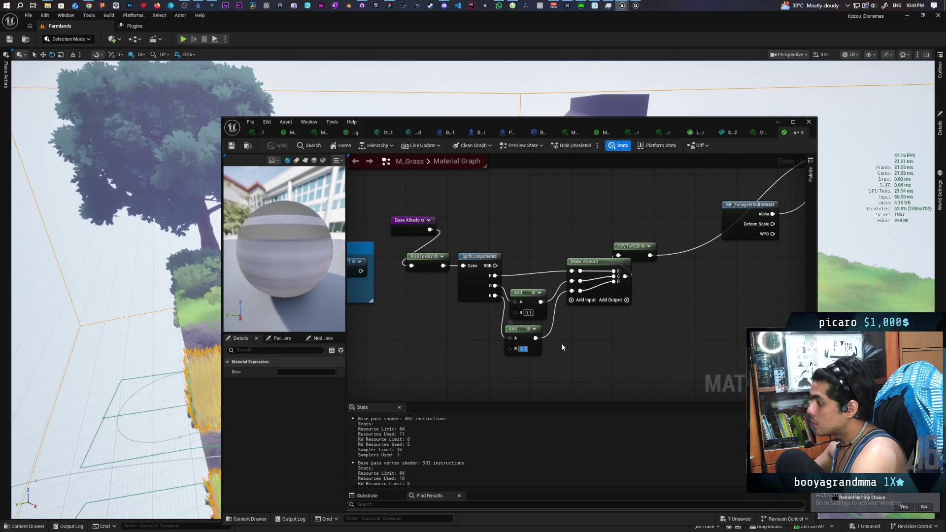
pyautogui.write('0')
pyautogui.press('Return')
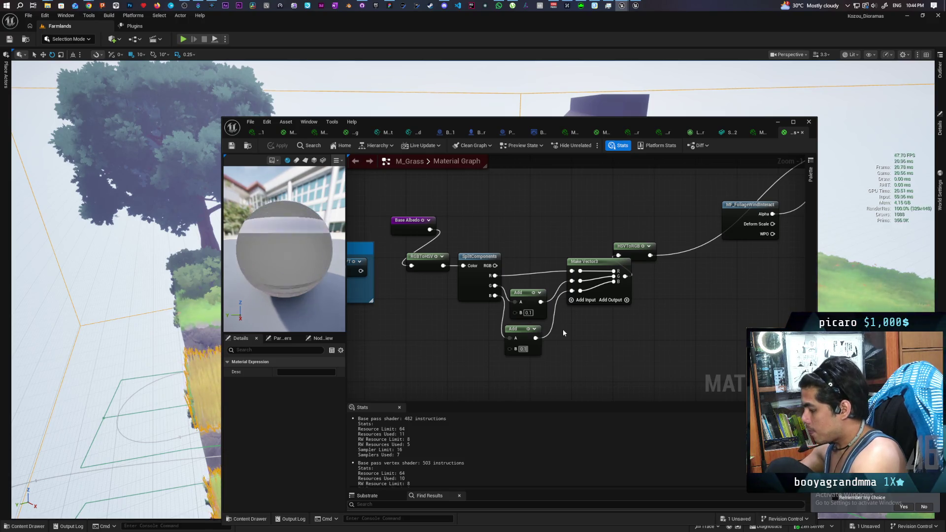
pyautogui.write('0.05')
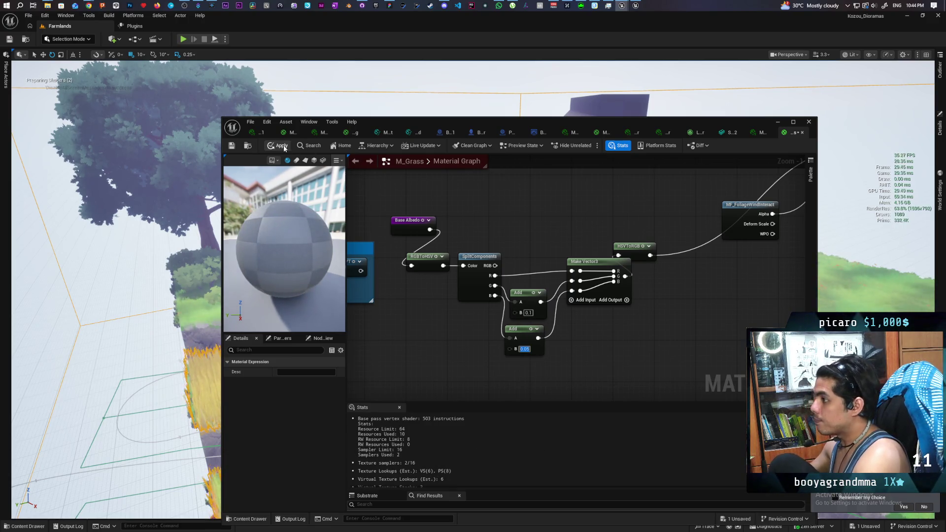
pyautogui.press('Return')
pyautogui.hotkey('ctrl', 's')
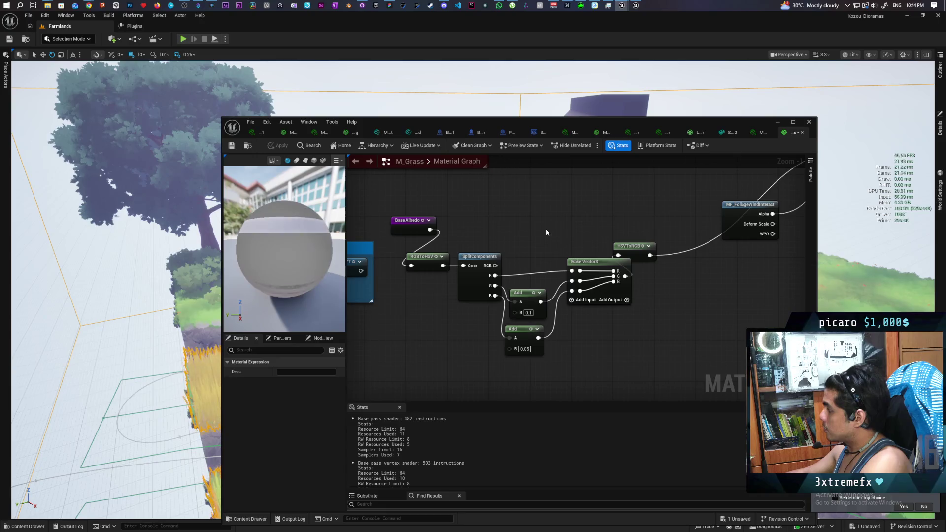
# Change the lower Add's B offset to 0.01 and apply it to the level.
pyautogui.click(525, 349)
pyautogui.press('Right')
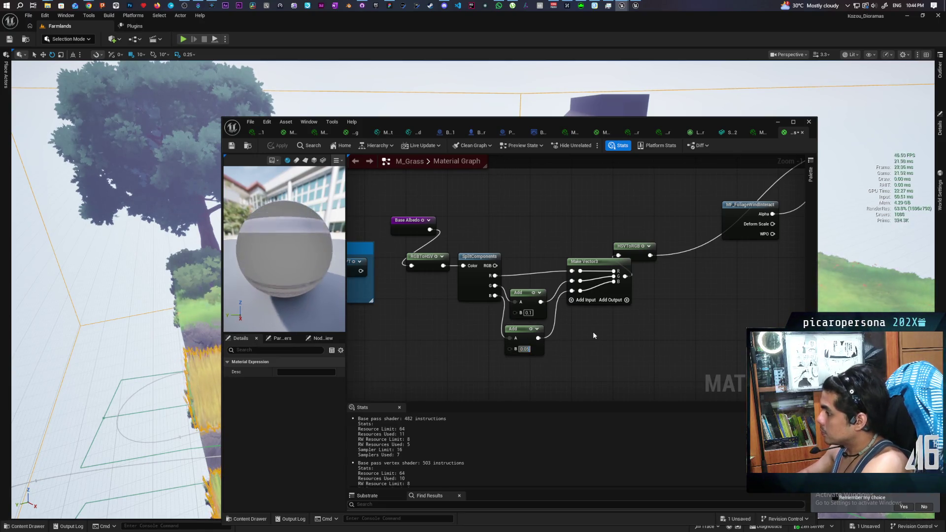
pyautogui.press('BackSpace')
pyautogui.write('1')
pyautogui.click(594, 334)
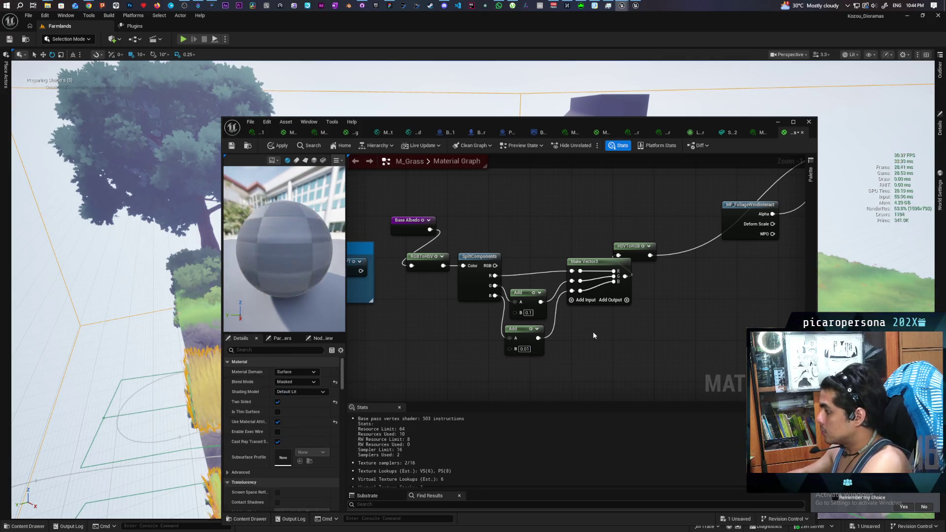
pyautogui.click(278, 145)
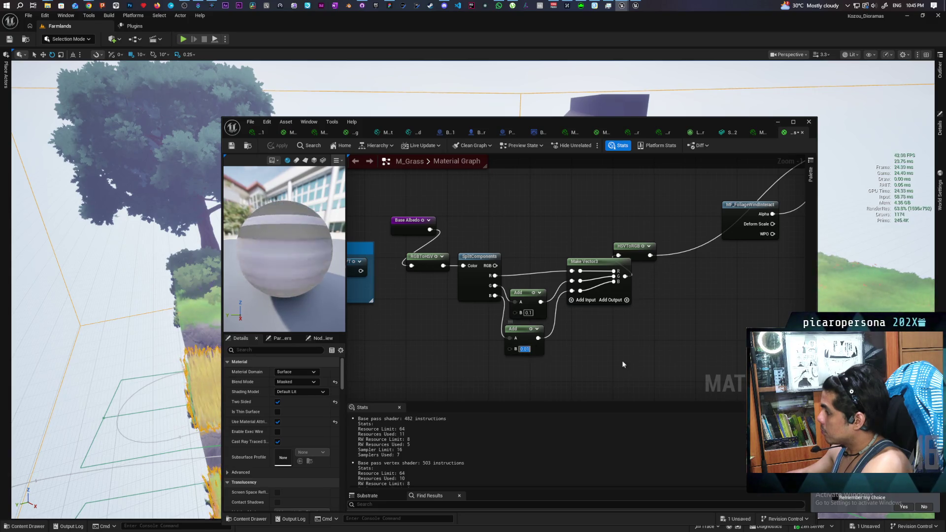
# Set the lower Add's B to 0.1 and save M_Grass.
pyautogui.press('Return')
pyautogui.write('0.1')
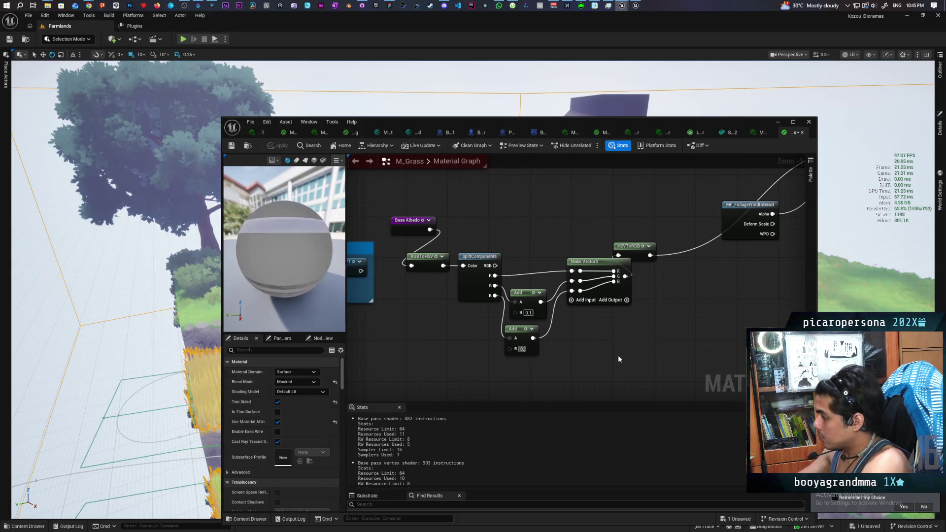
pyautogui.press('Return')
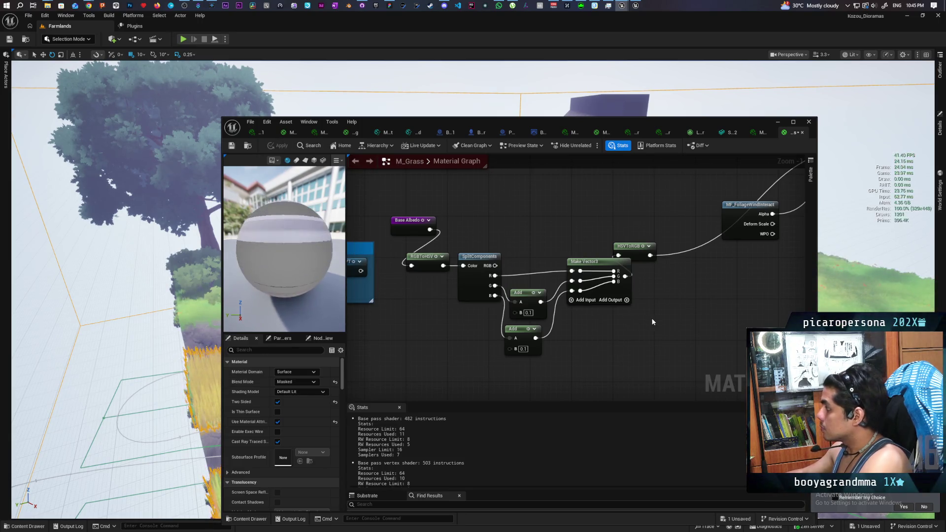
pyautogui.hotkey('ctrl', 's')
pyautogui.scroll(-6, 538, 357)
pyautogui.scroll(1, 586, 329)
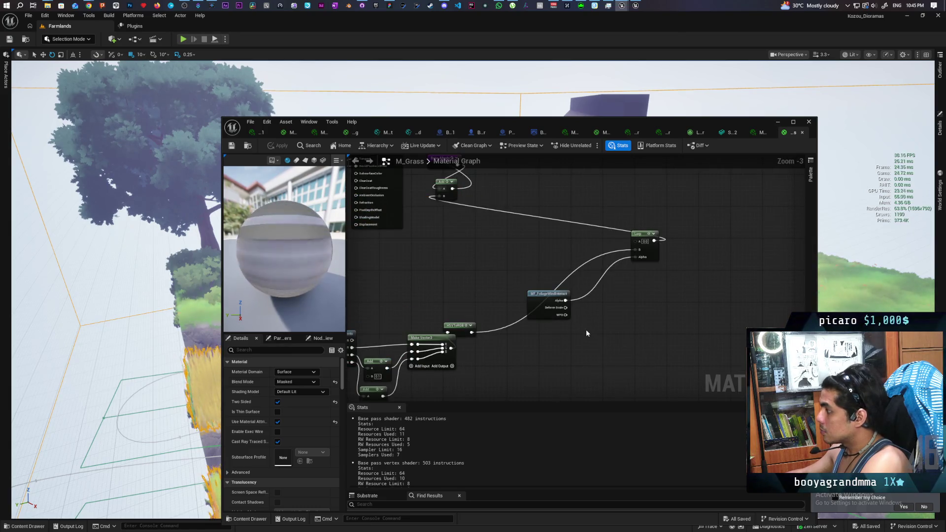
# Rearrange the MF_FoliageWindInteract, Lerp and Add nodes to make room.
pyautogui.scroll(1, 609, 354)
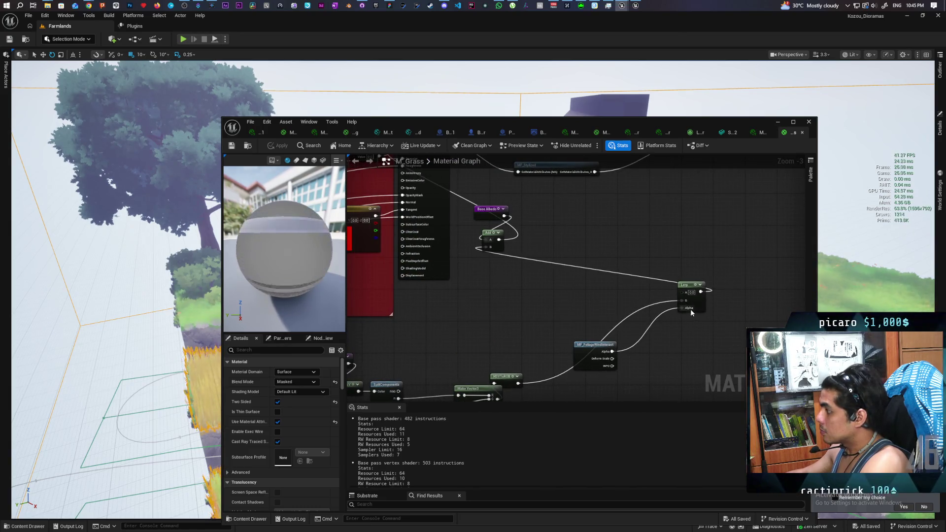
pyautogui.moveTo(602, 345); pyautogui.dragTo(594, 372)
pyautogui.moveTo(686, 285); pyautogui.dragTo(526, 292)
pyautogui.moveTo(498, 242); pyautogui.dragTo(582, 247)
# Add a Divide node after the Lerp output and apply the material.
pyautogui.moveTo(522, 293)
pyautogui.mouseDown()
pyautogui.moveTo(504, 266)
pyautogui.moveTo(557, 291)
pyautogui.moveTo(536, 279)
pyautogui.moveTo(560, 285)
pyautogui.moveTo(570, 251)
pyautogui.mouseUp()
pyautogui.press('Escape')
pyautogui.click(537, 278)
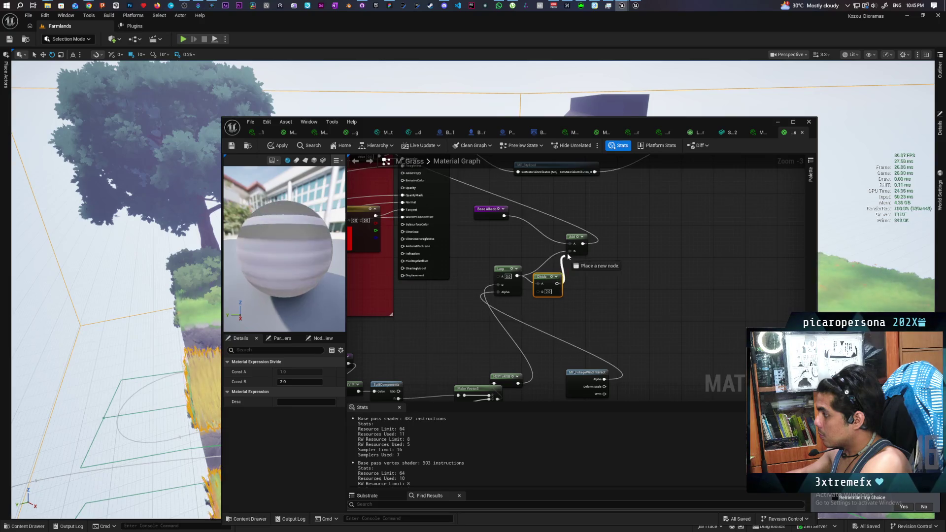
pyautogui.click(278, 146)
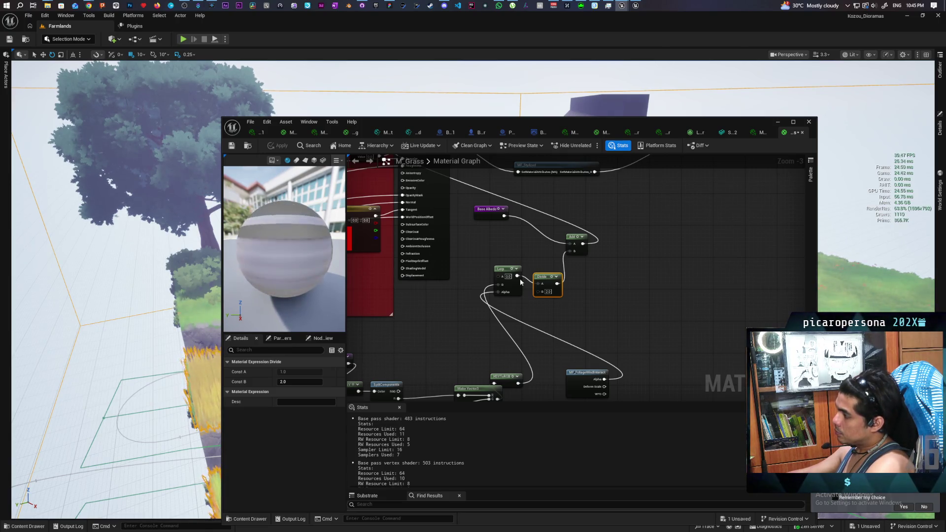
# Set the Divide node's divisor B to 4.
pyautogui.click(548, 291)
pyautogui.write('4')
pyautogui.click(599, 304)
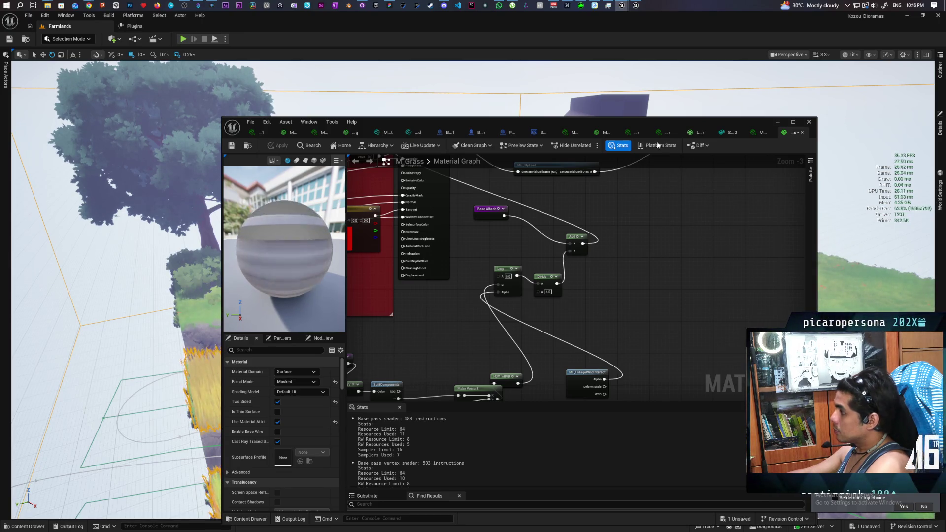
pyautogui.moveTo(637, 126)
pyautogui.mouseDown()
pyautogui.moveTo(622, 377)
pyautogui.moveTo(602, 428)
pyautogui.mouseUp()
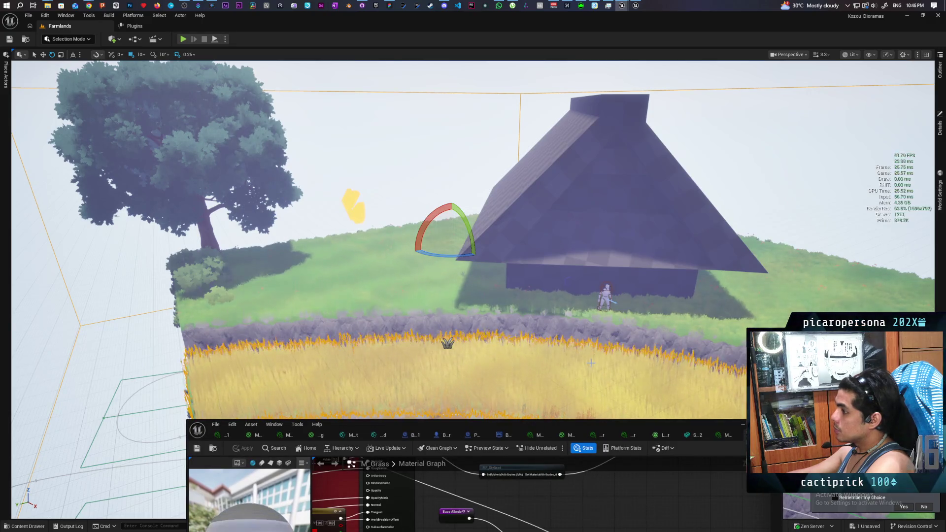
# Fly the viewport camera low over the wheat field, then raise the M_Grass window over the level.
pyautogui.press('w')
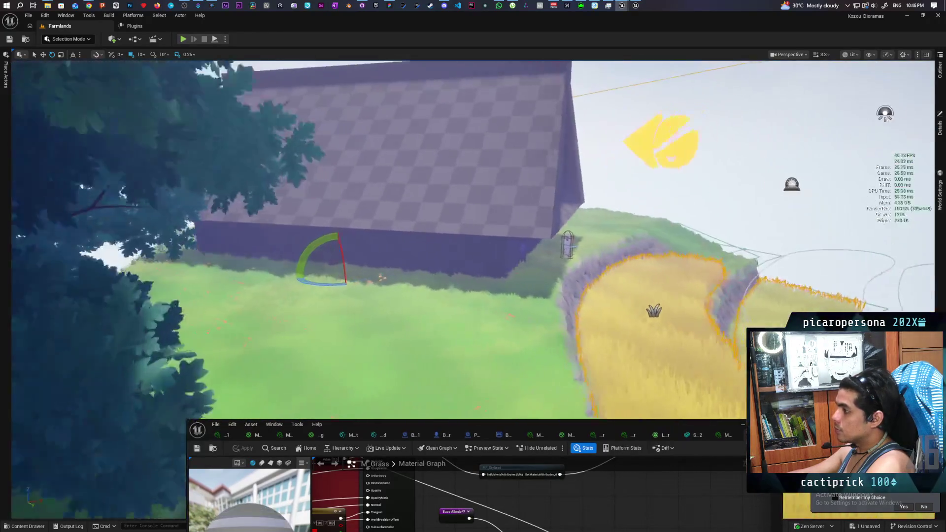
pyautogui.press('s')
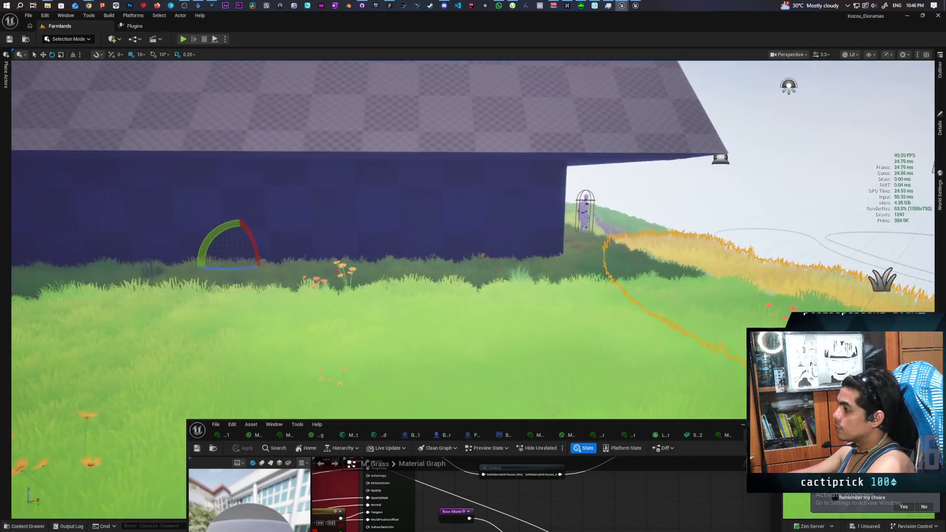
pyautogui.press('q')
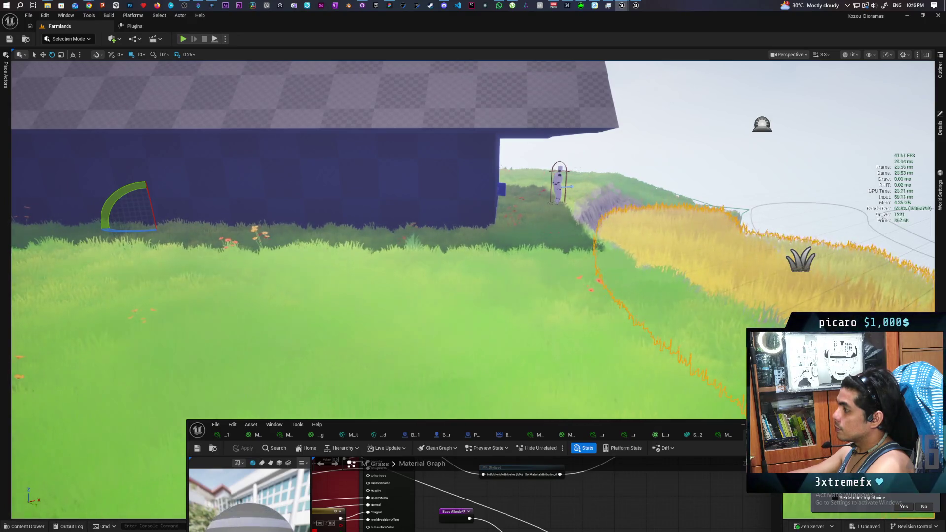
pyautogui.press('w')
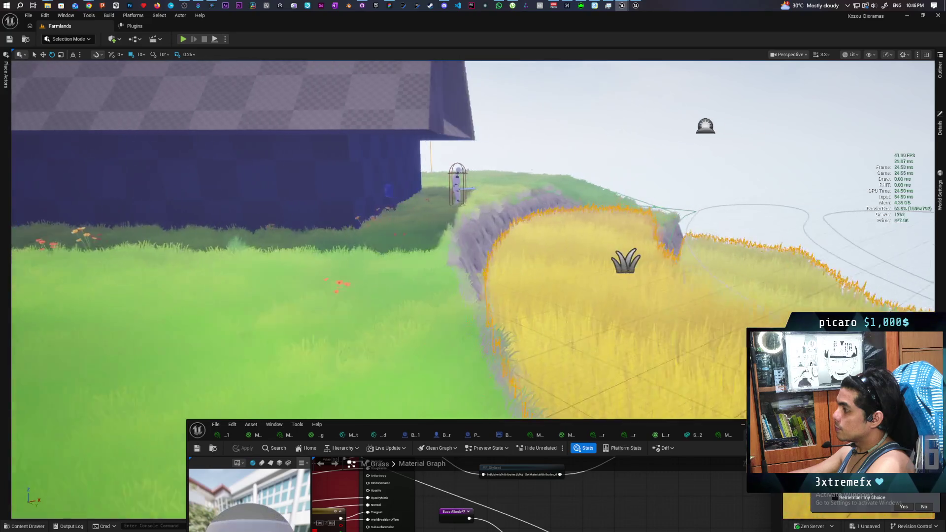
pyautogui.press('e')
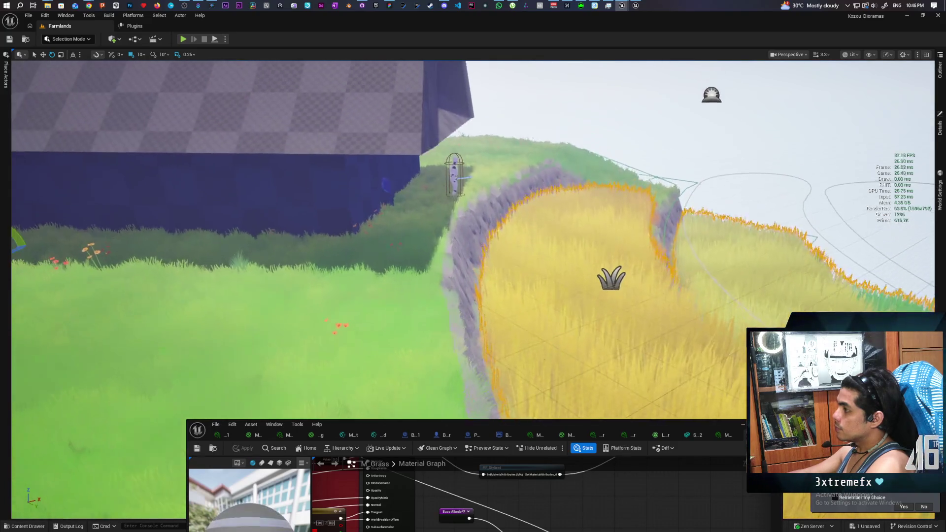
pyautogui.moveTo(631, 421)
pyautogui.mouseDown()
pyautogui.moveTo(627, 390)
pyautogui.moveTo(689, 296)
pyautogui.mouseUp()
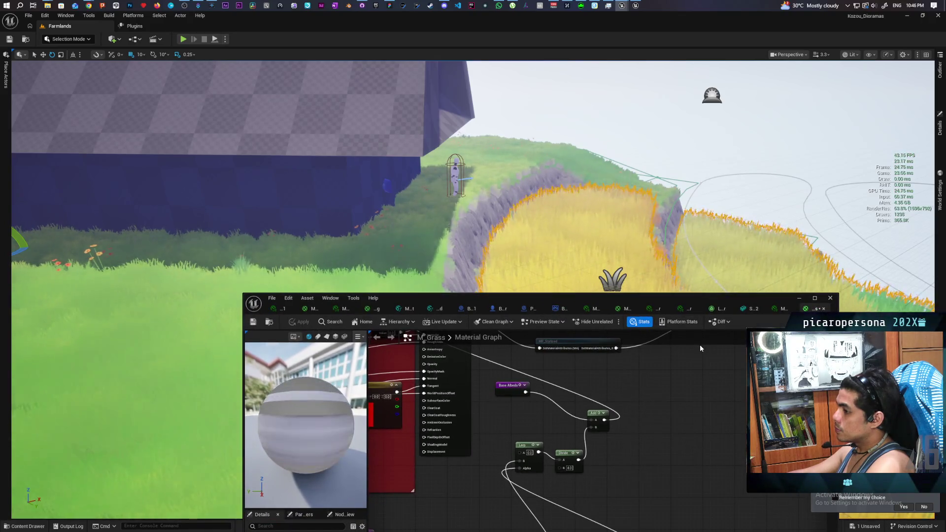
# Swap the Divide node for a Multiply fed by the Lerp output and apply M_Grass.
pyautogui.moveTo(667, 298); pyautogui.dragTo(636, 225)
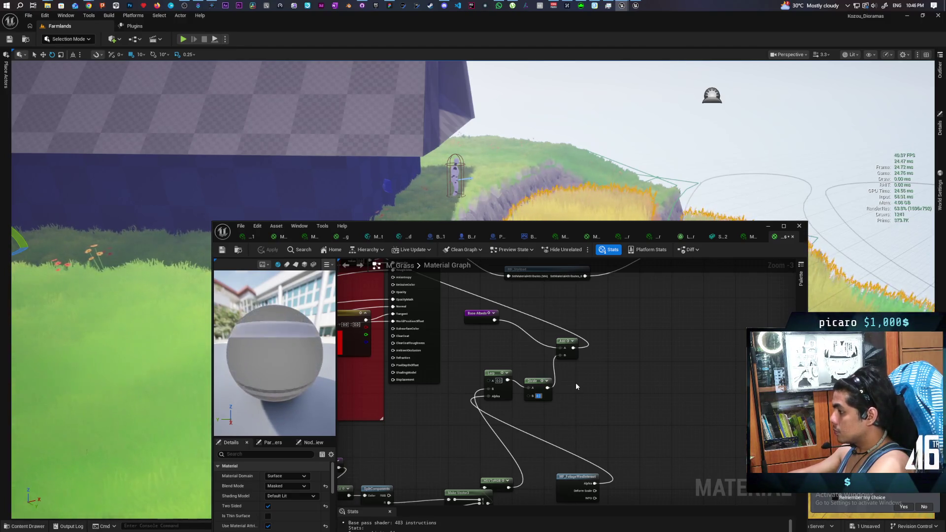
pyautogui.press('Return')
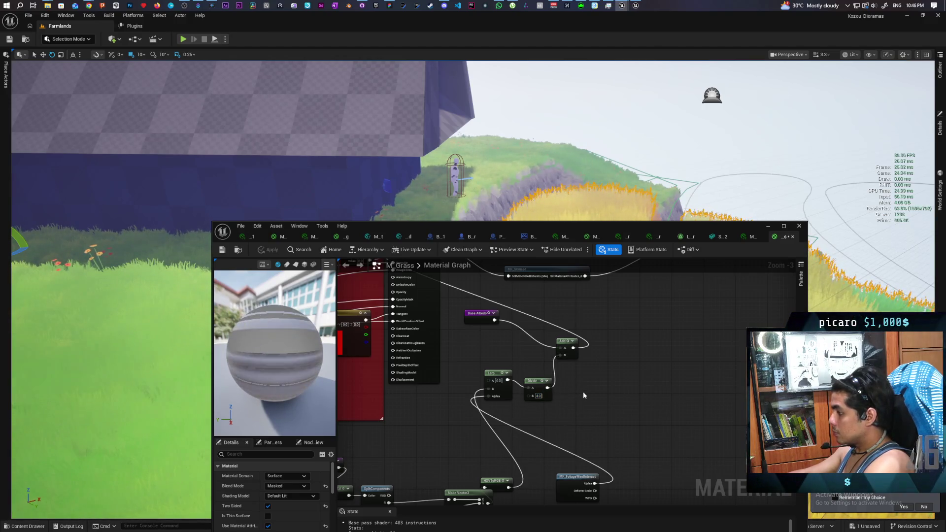
pyautogui.click(581, 390)
pyautogui.moveTo(509, 382)
pyautogui.mouseDown()
pyautogui.moveTo(607, 405)
pyautogui.moveTo(563, 355)
pyautogui.mouseUp()
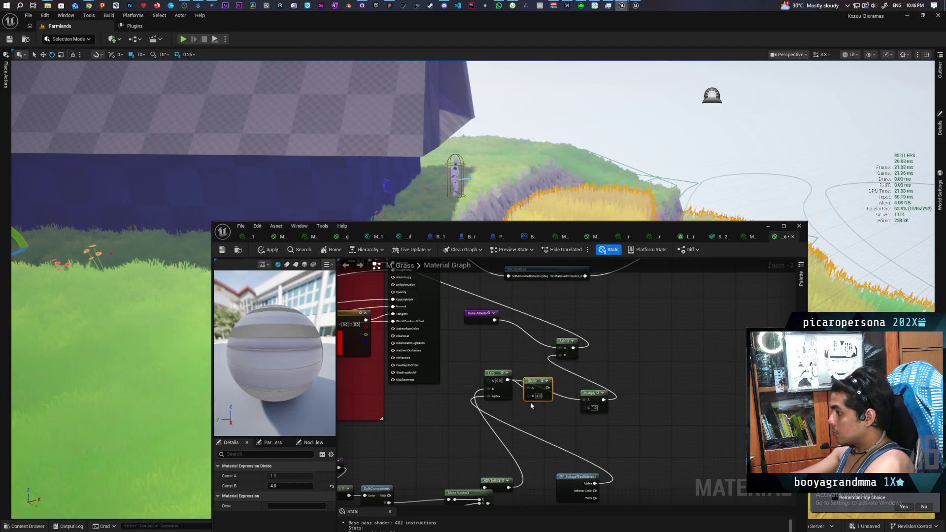
pyautogui.hotkey('ctrl', 'z')
pyautogui.click(537, 388)
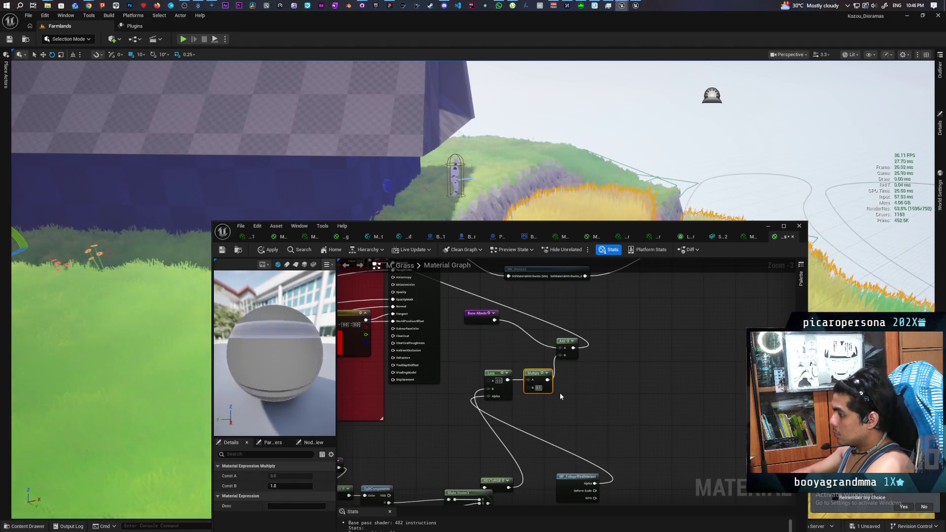
pyautogui.click(560, 392)
pyautogui.click(270, 249)
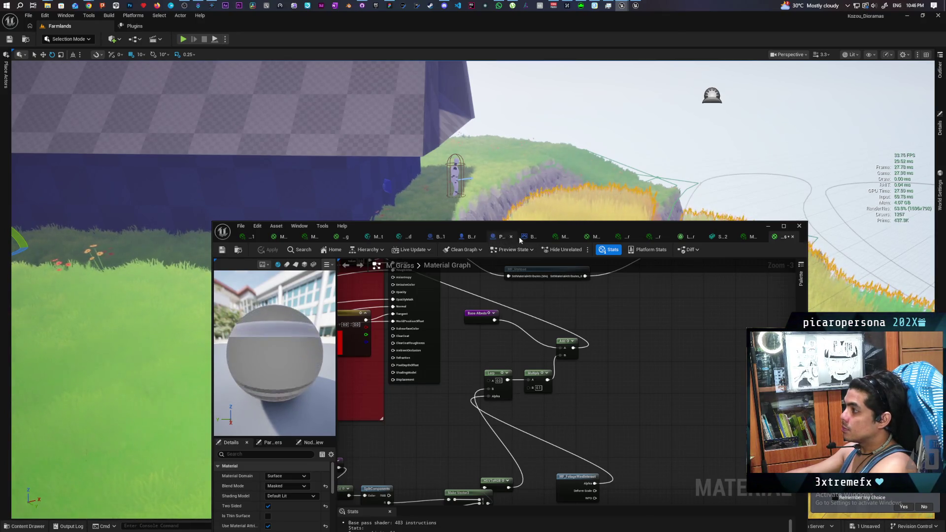
pyautogui.moveTo(552, 230)
pyautogui.mouseDown()
pyautogui.moveTo(652, 294)
pyautogui.moveTo(639, 350)
pyautogui.mouseUp()
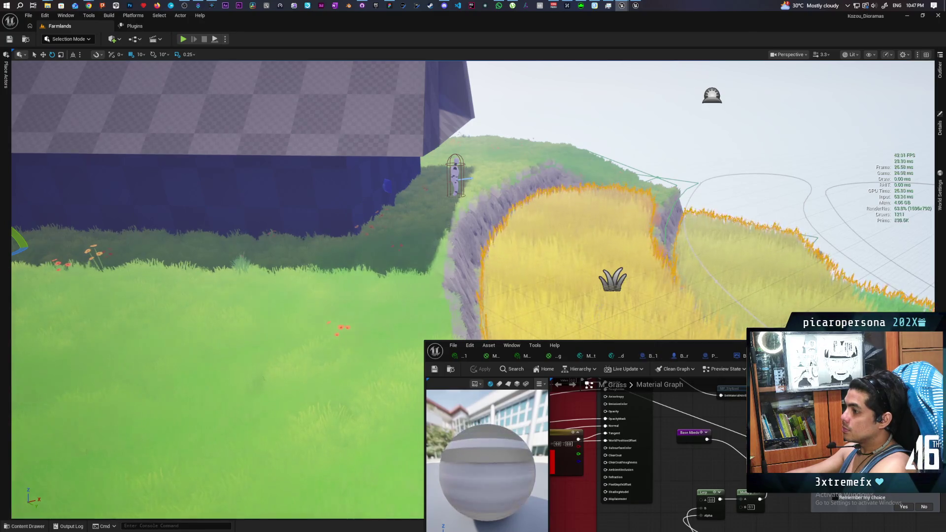
# Focus the viewport on the selected actor by the house and minimize the M_Grass editor.
pyautogui.press('f')
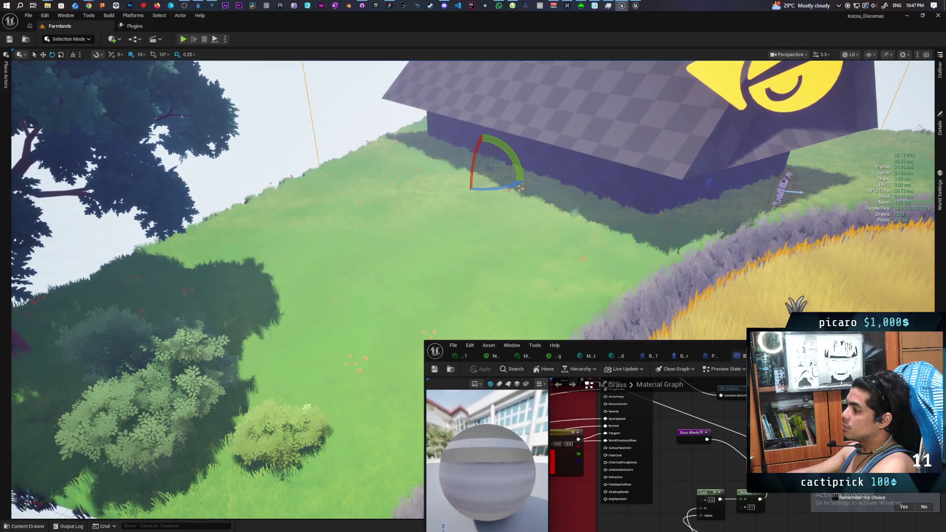
pyautogui.moveTo(788, 345); pyautogui.dragTo(474, 344)
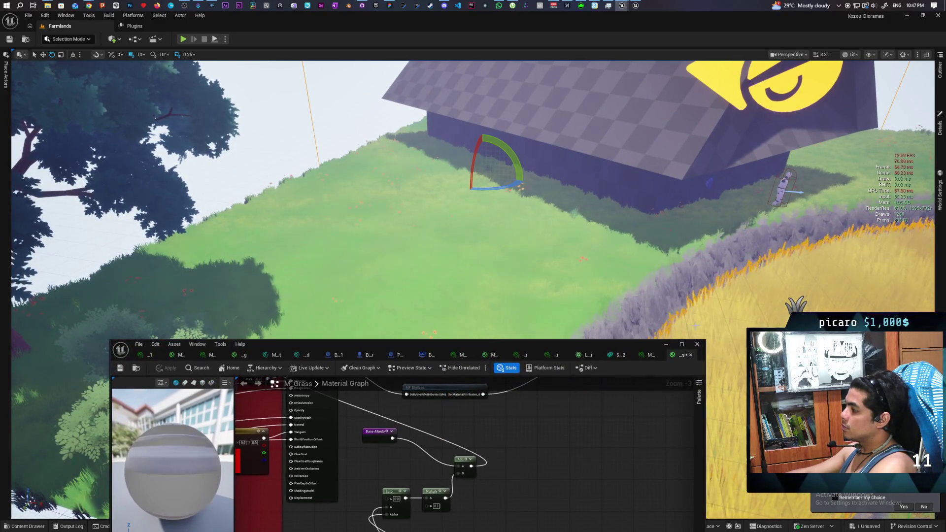
pyautogui.click(666, 345)
# Play from the landscape and run the mannequin left and up the grassy hill.
pyautogui.rightClick(447, 295)
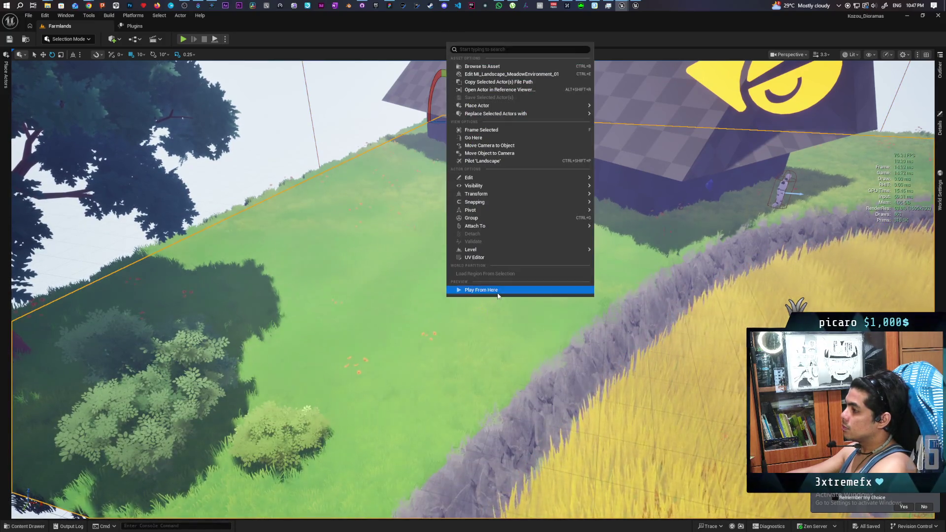
pyautogui.click(498, 293)
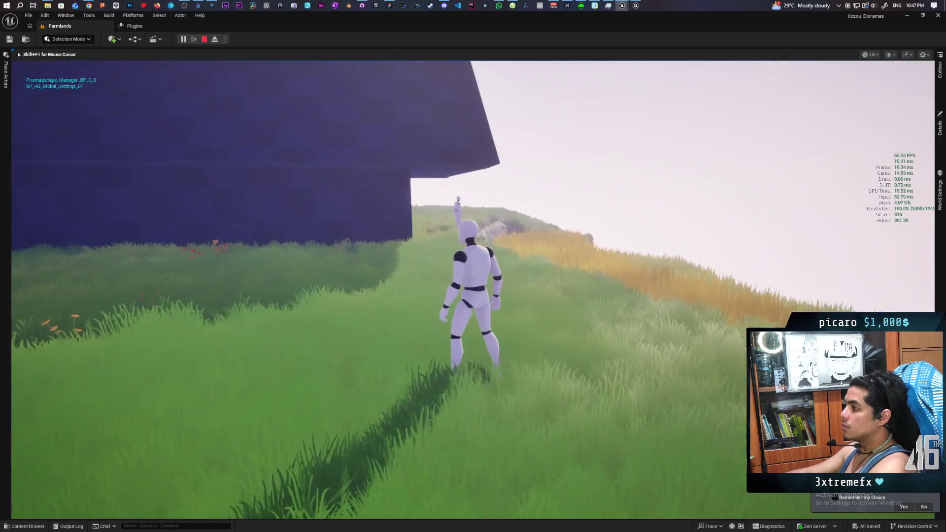
pyautogui.press('a')
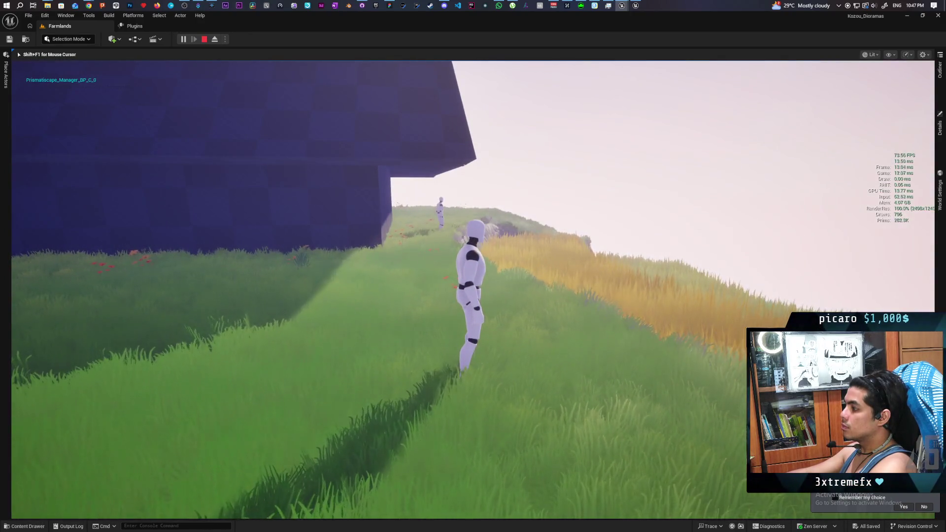
pyautogui.press('w')
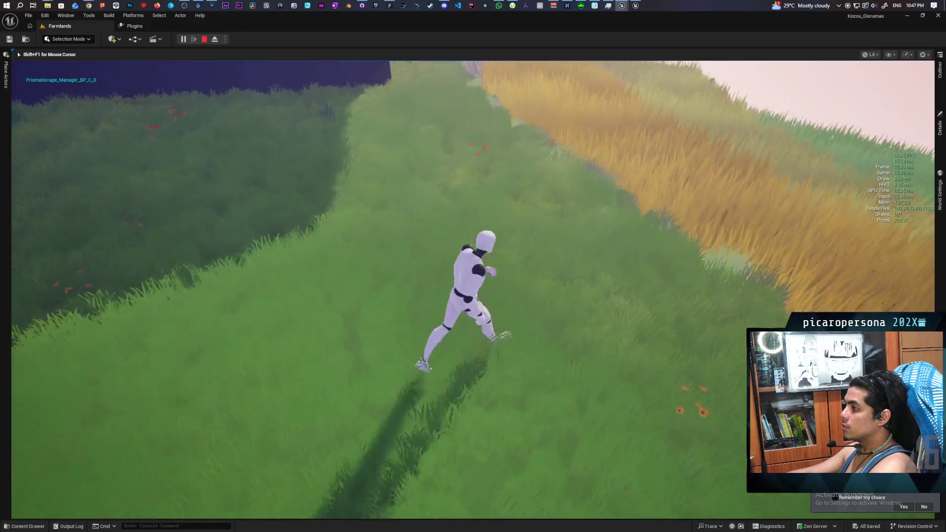
pyautogui.press('a')
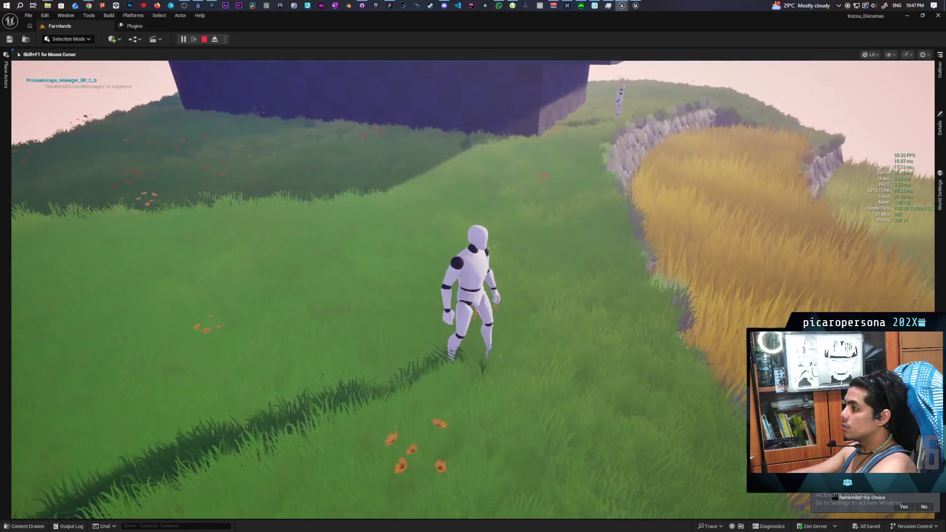
pyautogui.press('d')
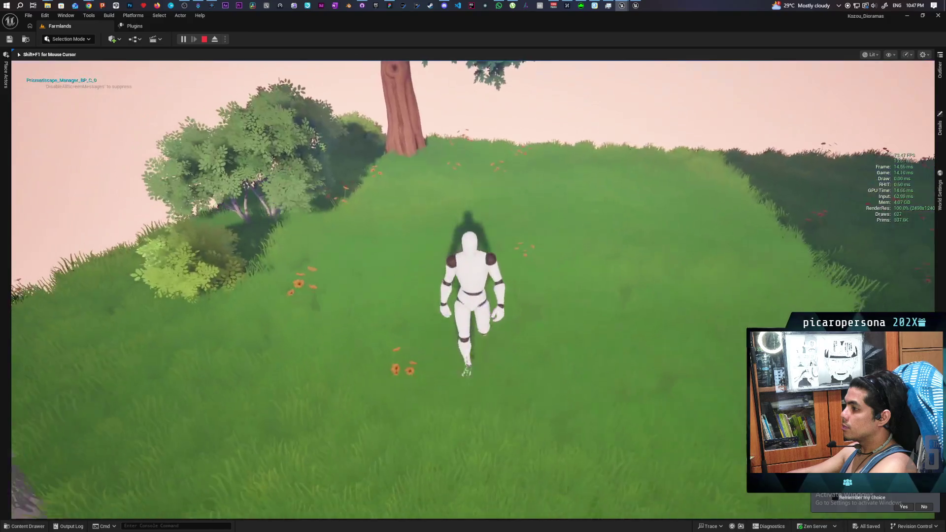
pyautogui.press('w')
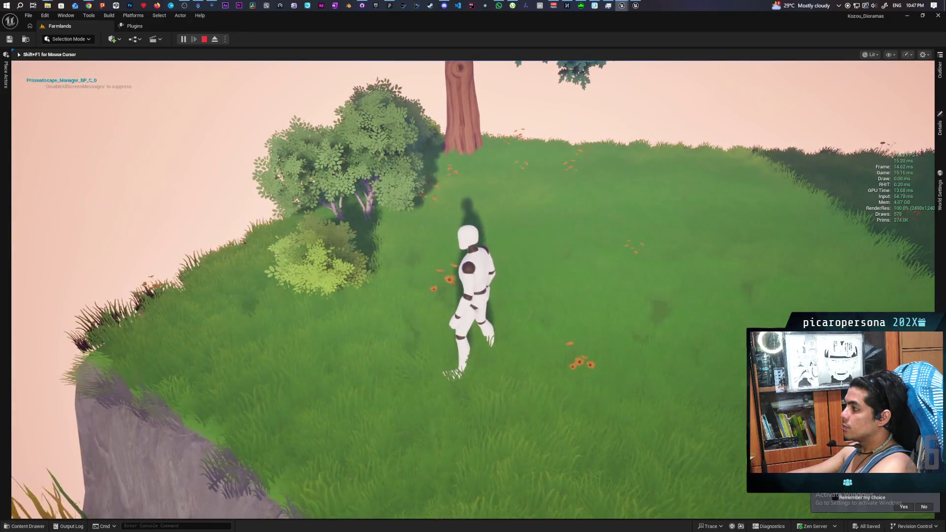
pyautogui.press('s')
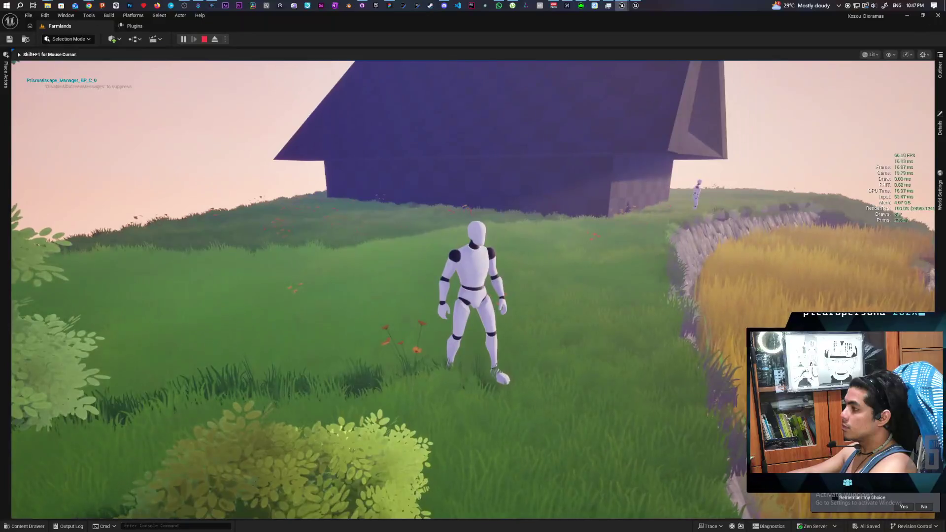
# Run the mannequin past the barn and up through the tall grass, then stop the session.
pyautogui.press('w')
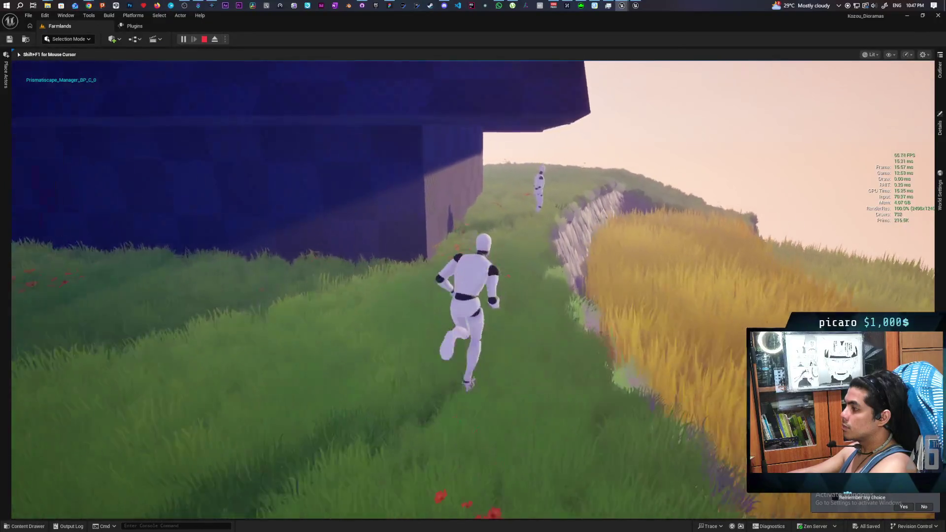
pyautogui.press('w')
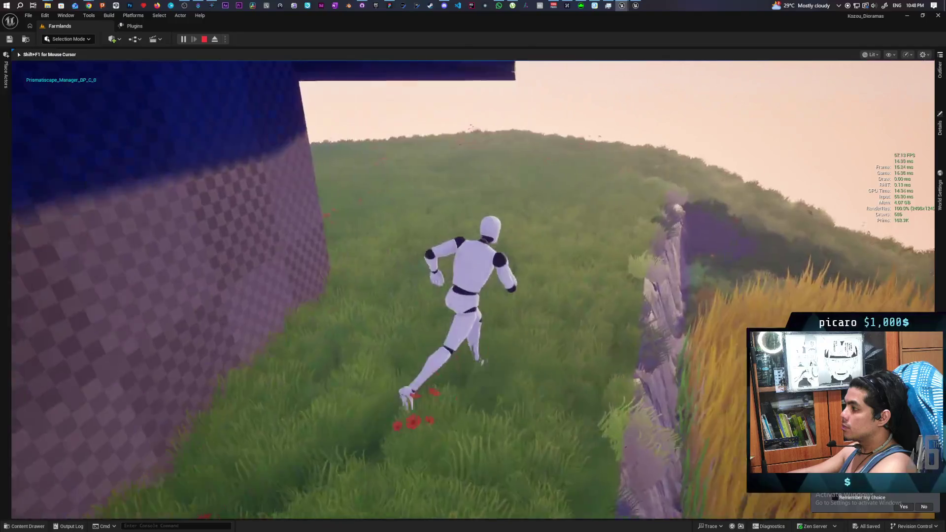
pyautogui.press('w')
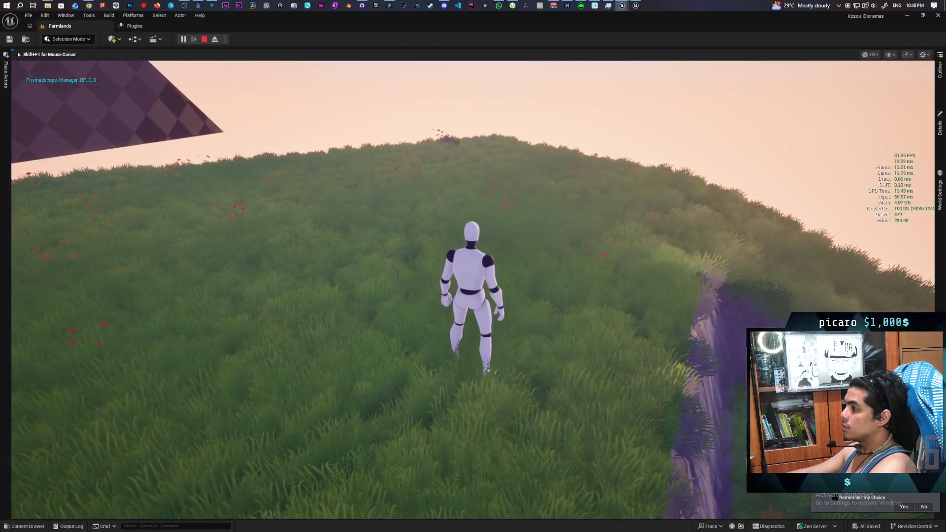
pyautogui.press('w')
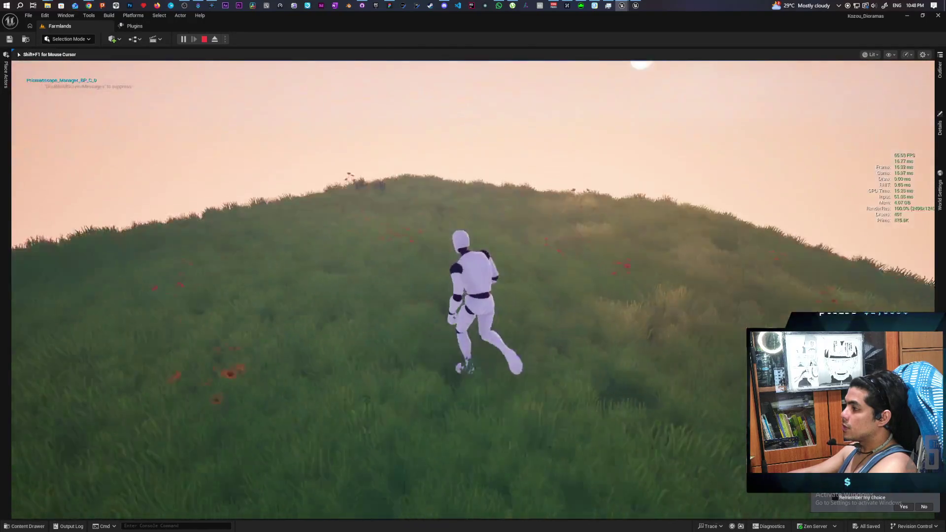
pyautogui.press('w')
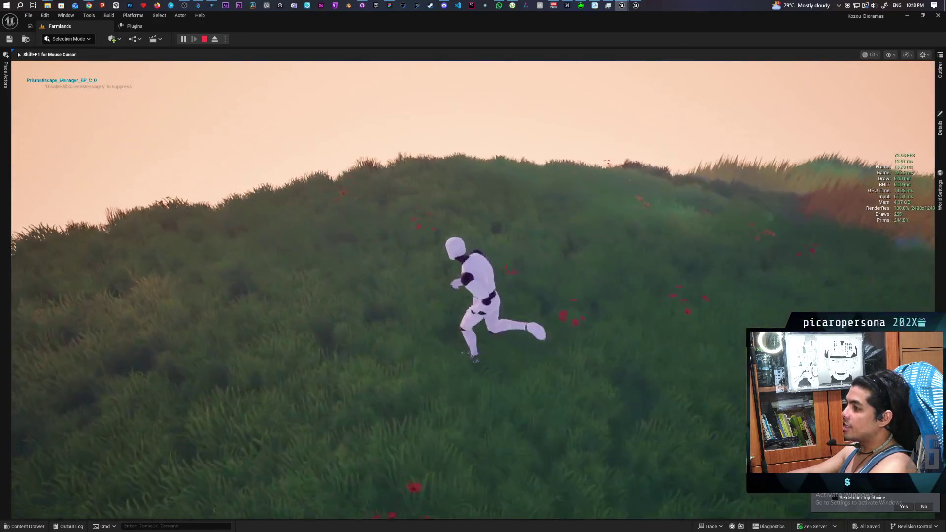
pyautogui.press('w')
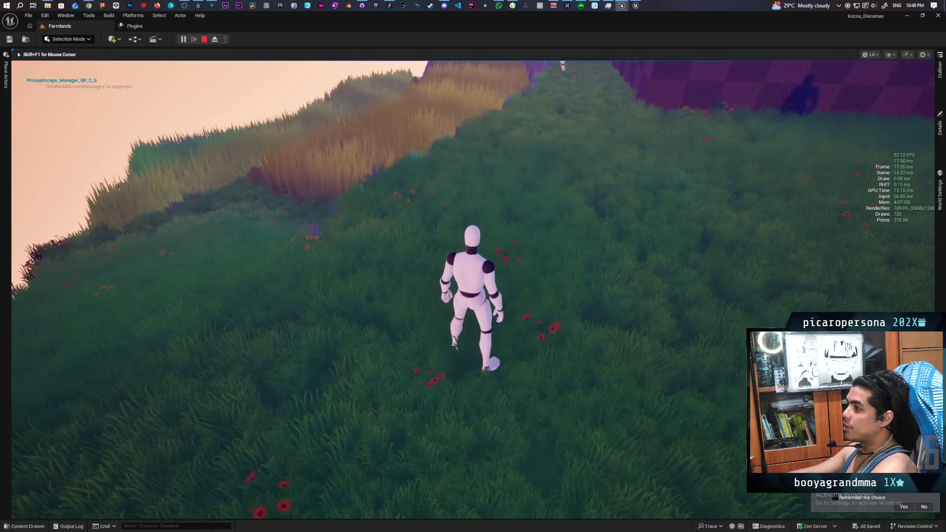
pyautogui.press('d')
pyautogui.press('Escape')
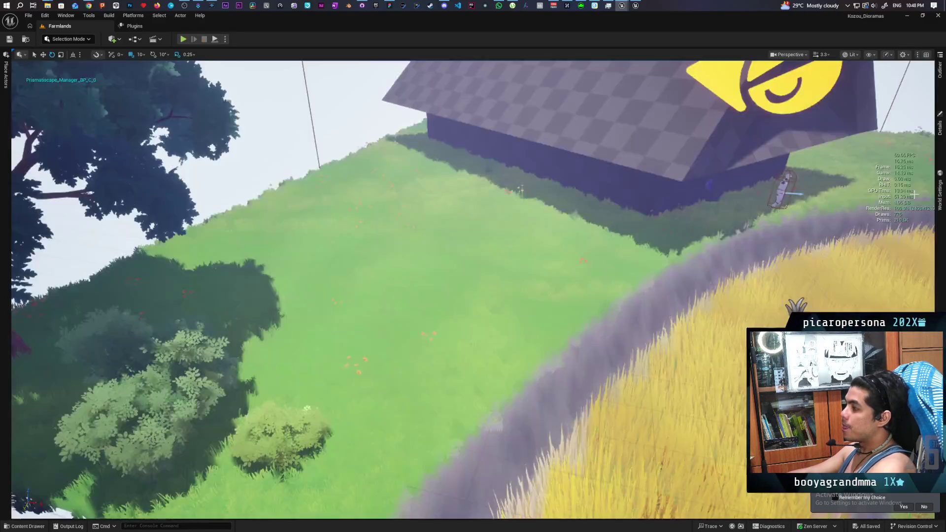
# Bring the level editor and M_Grass graph forward, apply the grass material, and minimize it.
pyautogui.click(621, 6)
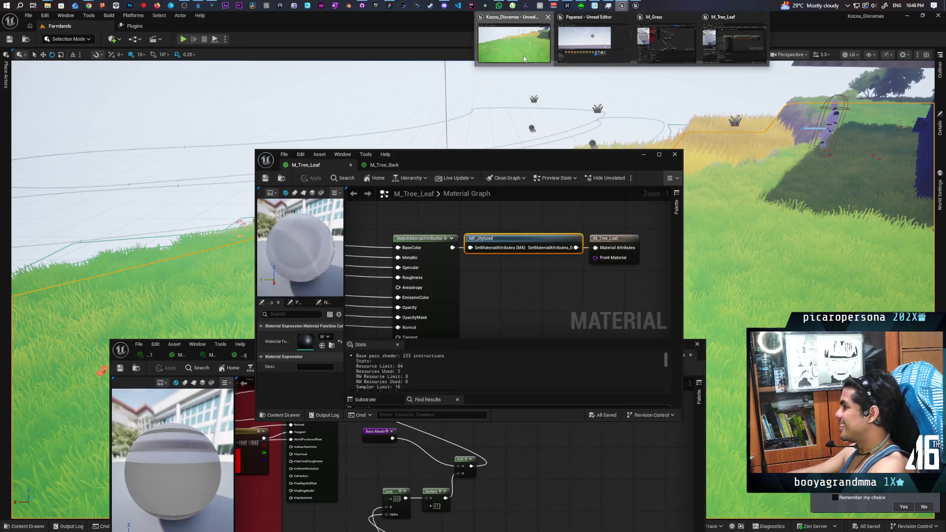
pyautogui.click(525, 60)
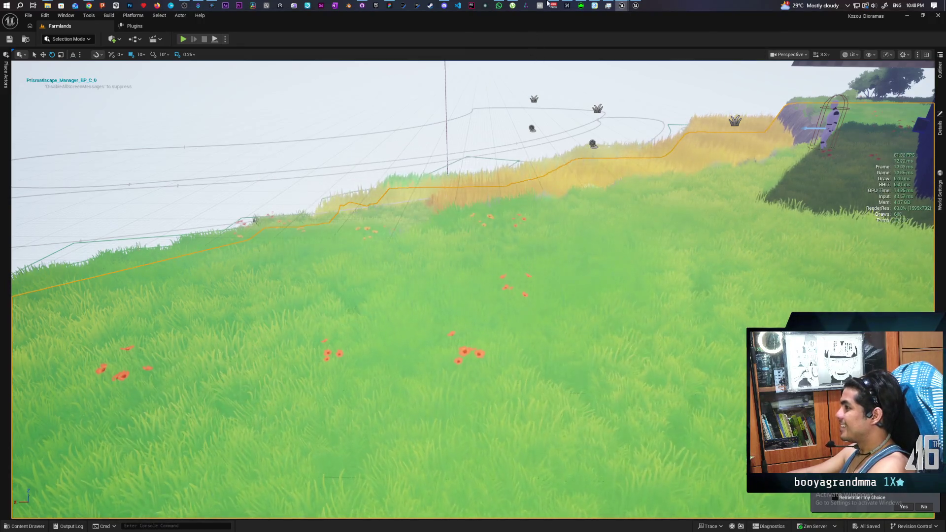
pyautogui.click(619, 6)
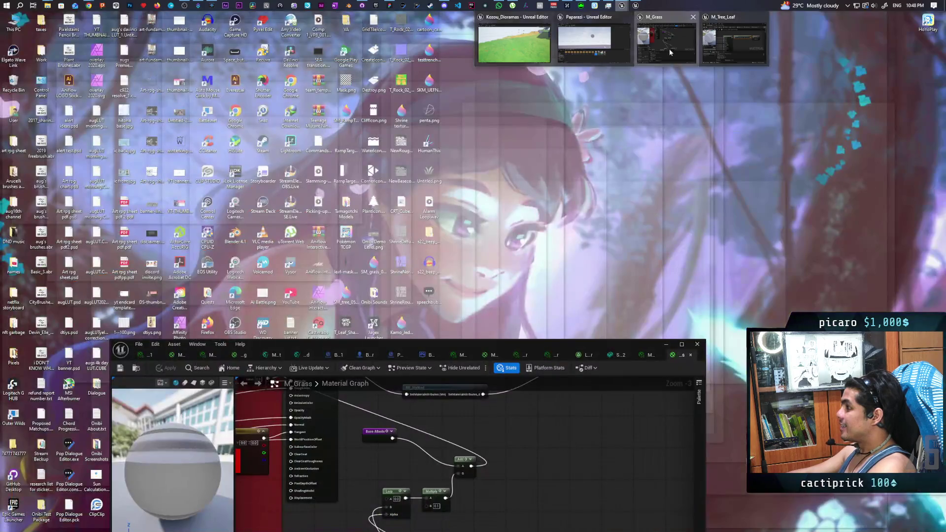
pyautogui.click(725, 47)
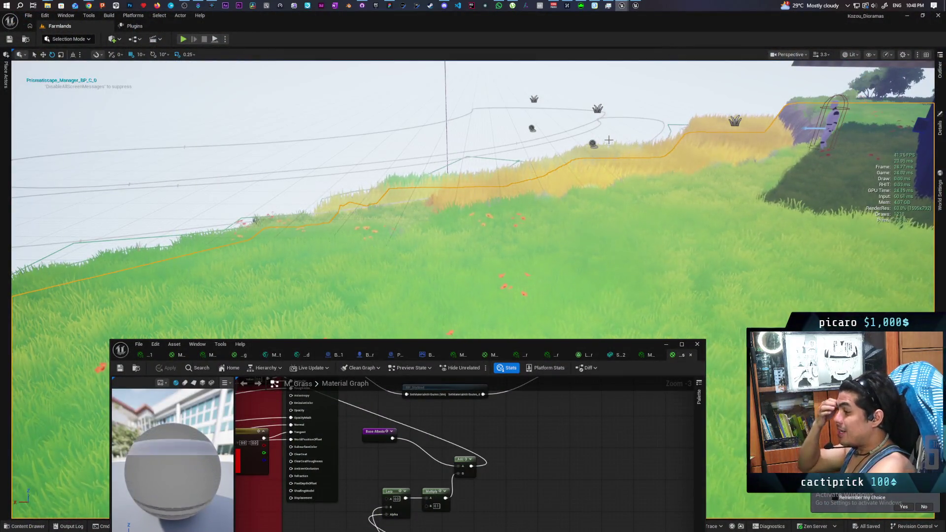
pyautogui.moveTo(504, 425)
pyautogui.mouseDown()
pyautogui.moveTo(478, 435)
pyautogui.moveTo(510, 417)
pyautogui.mouseUp()
pyautogui.click(167, 368)
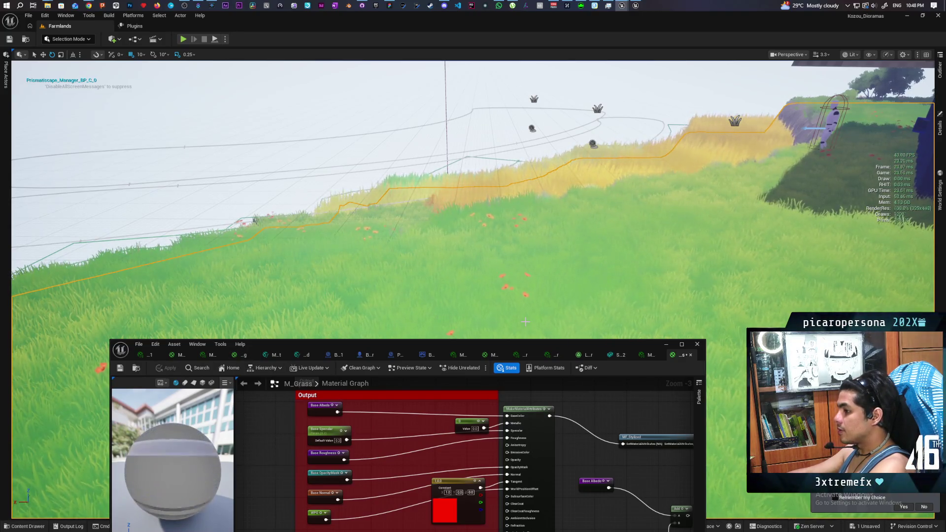
pyautogui.click(665, 344)
# Frame the landscape and fly the camera close to the wheat terraces and house.
pyautogui.press('f')
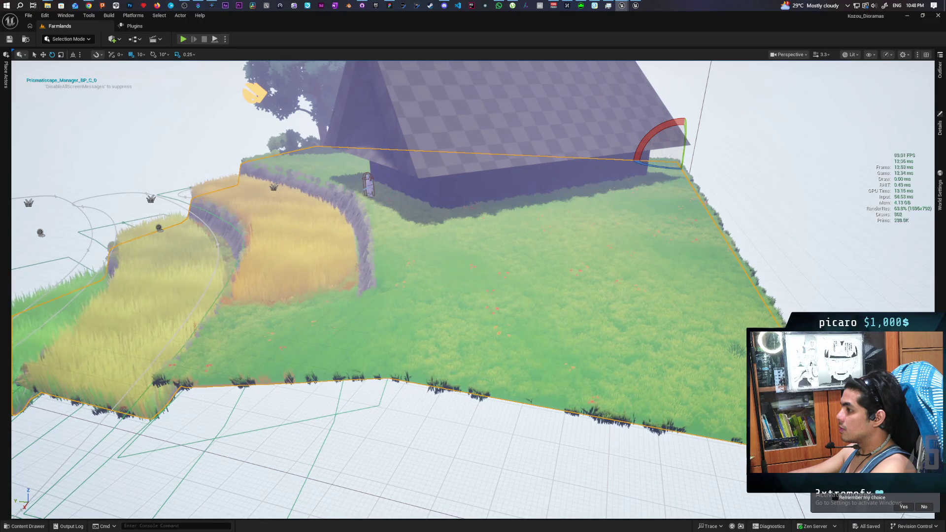
pyautogui.scroll(5, 473, 286)
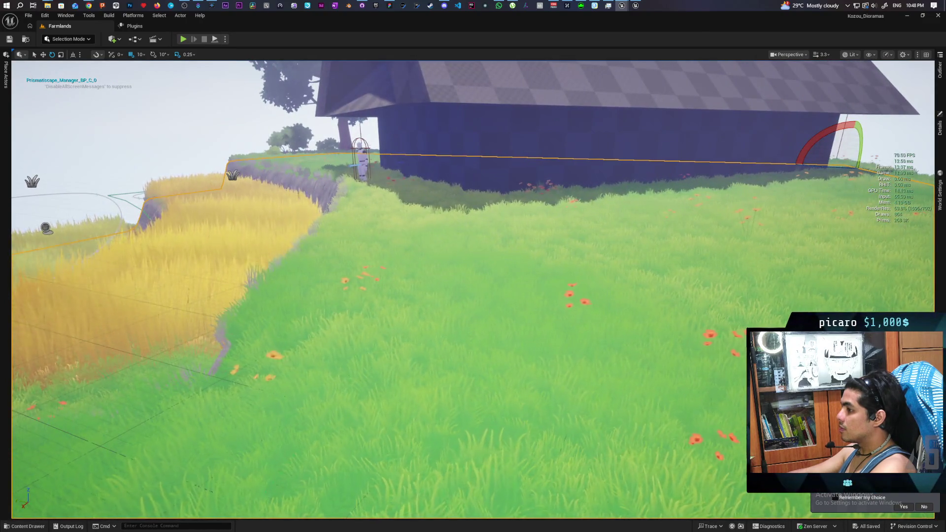
pyautogui.scroll(-5, 473, 285)
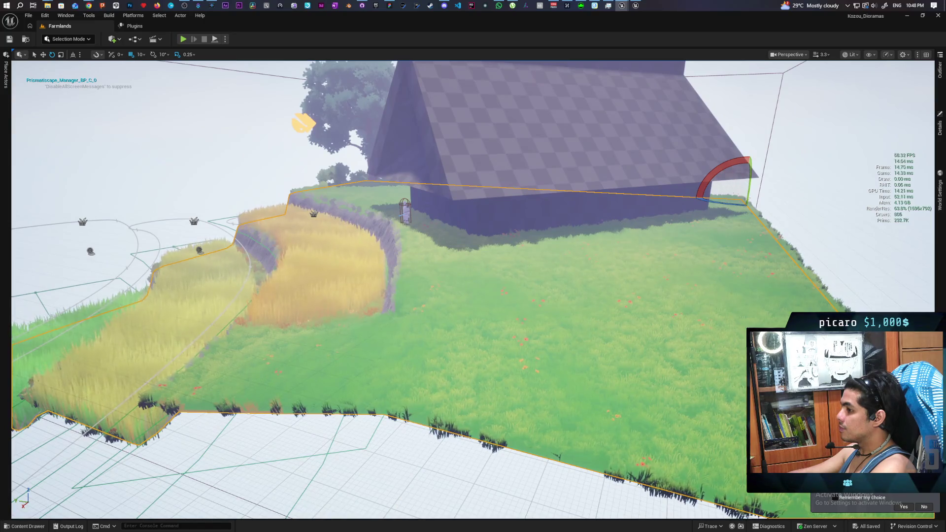
pyautogui.press('a')
pyautogui.press('w')
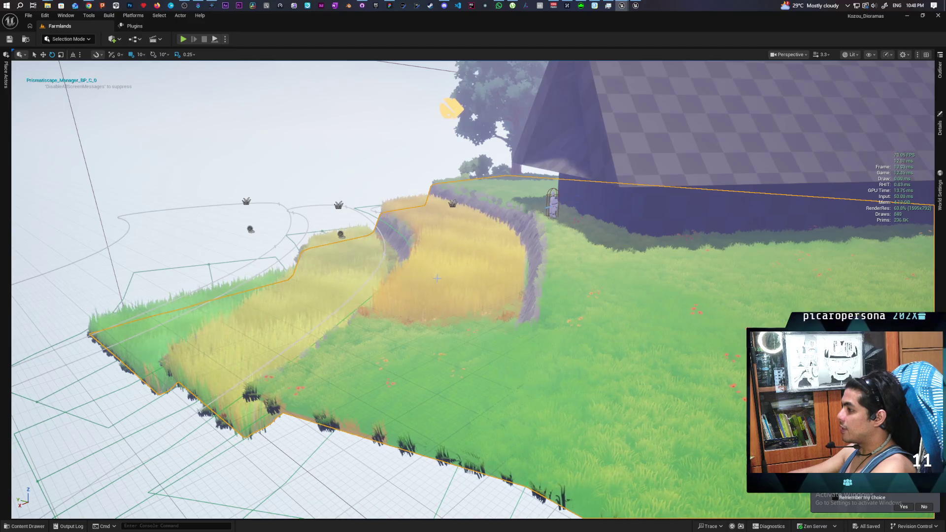
pyautogui.scroll(-3, 403, 289)
pyautogui.scroll(3, 412, 272)
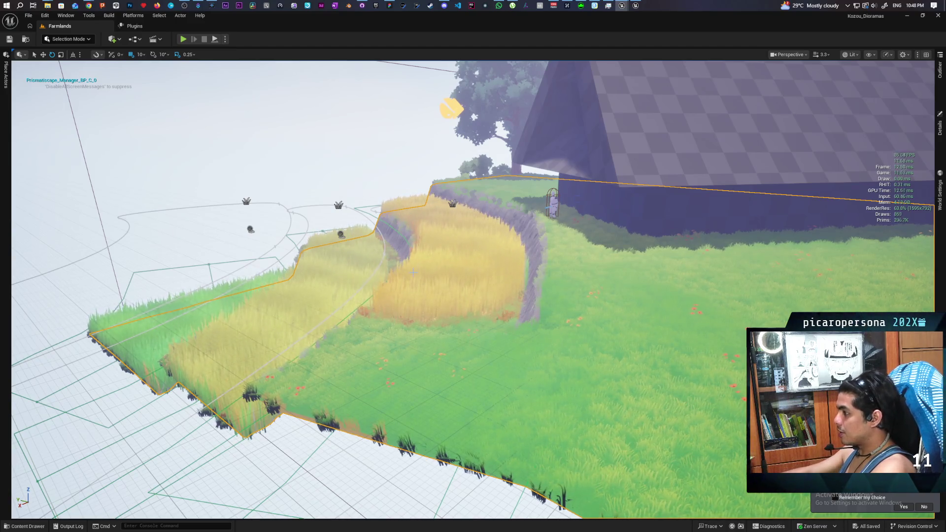
# Play from a field spot, running the character uphill past the tree toward the house, then stop.
pyautogui.rightClick(606, 288)
pyautogui.click(622, 272)
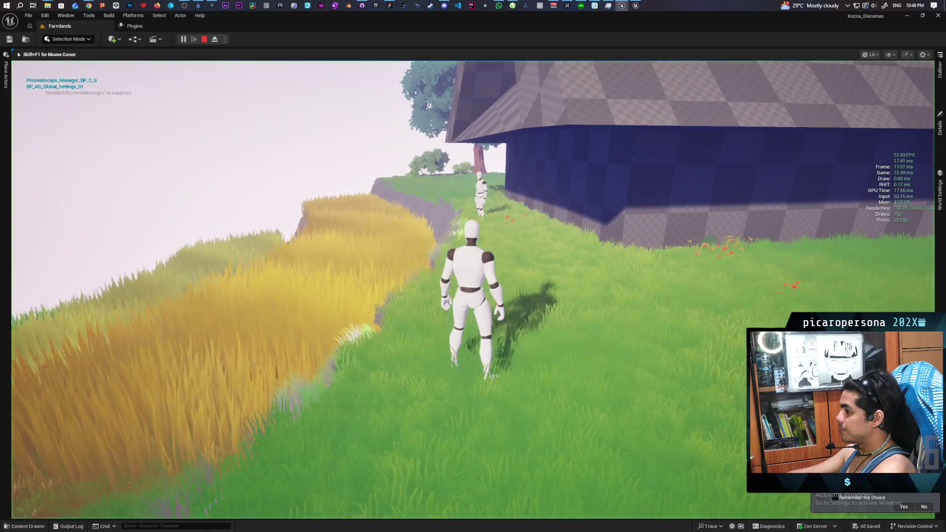
pyautogui.press('w')
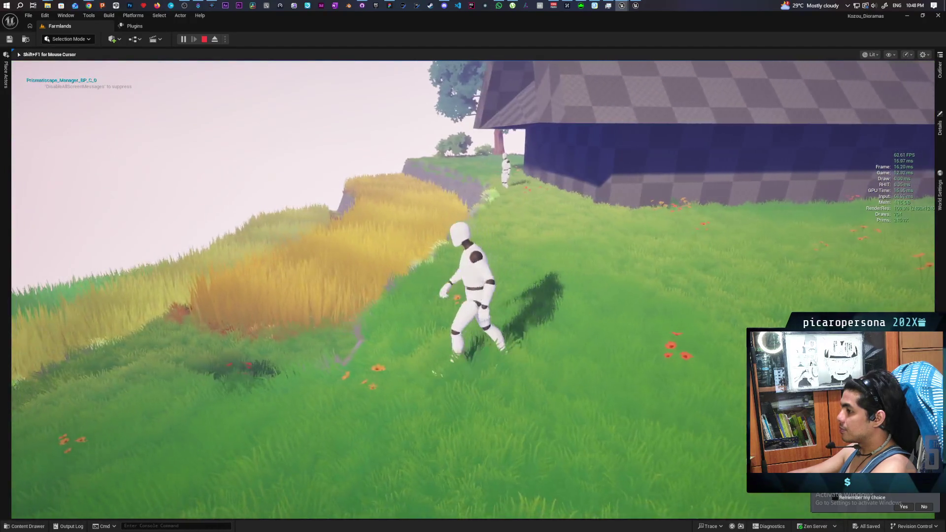
pyautogui.press('s')
pyautogui.press('w')
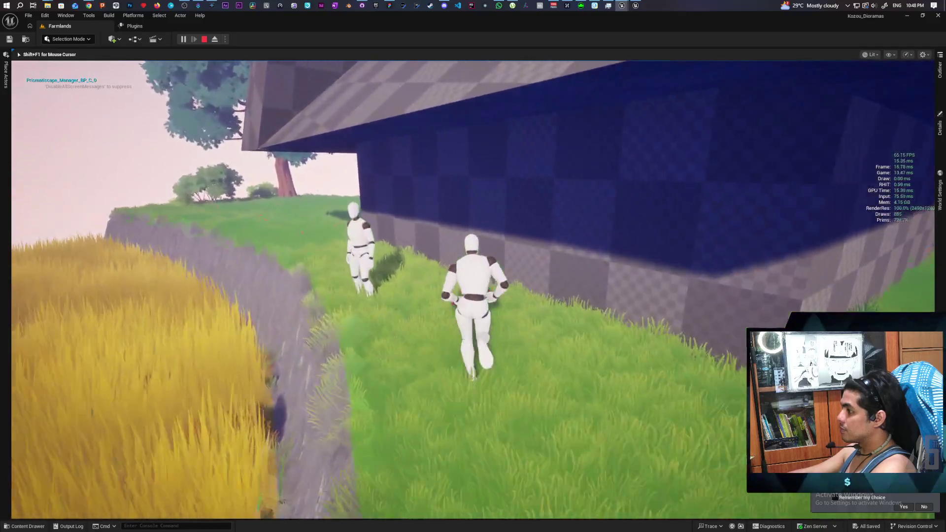
pyautogui.press('w')
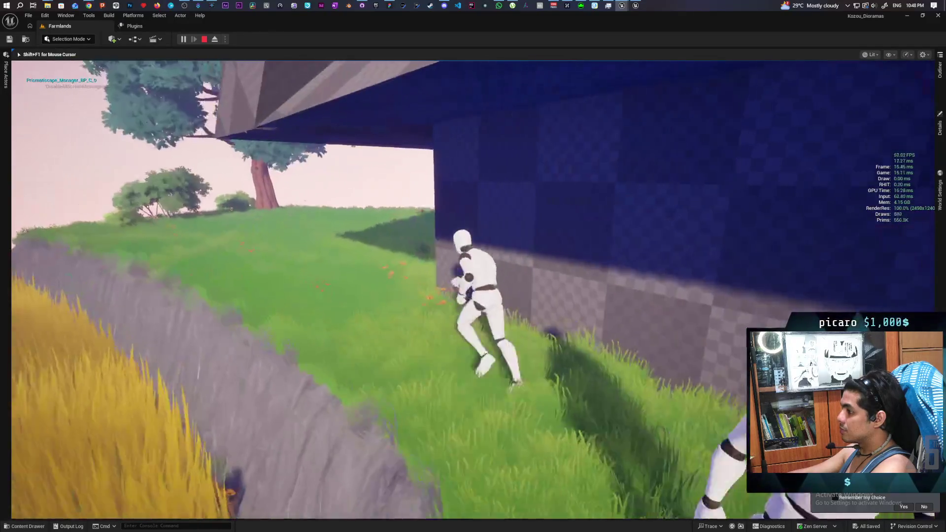
pyautogui.press('w')
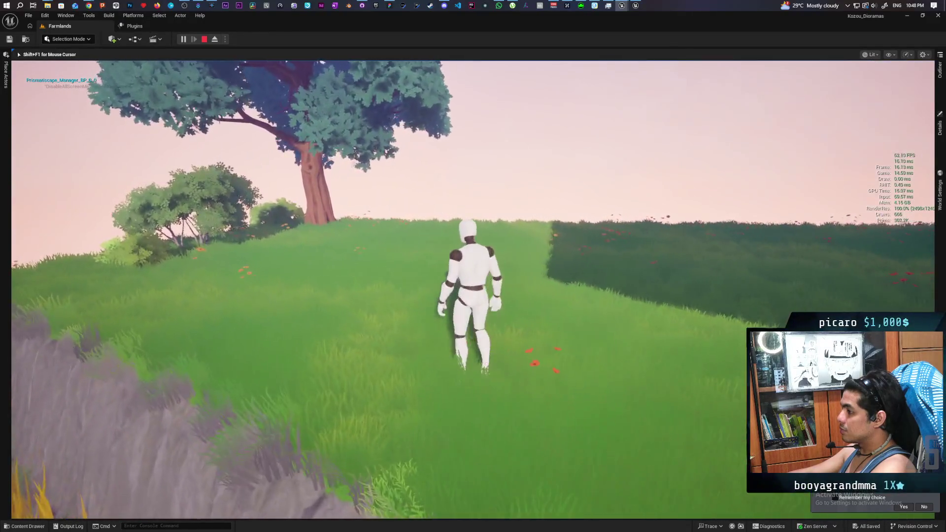
pyautogui.press('w')
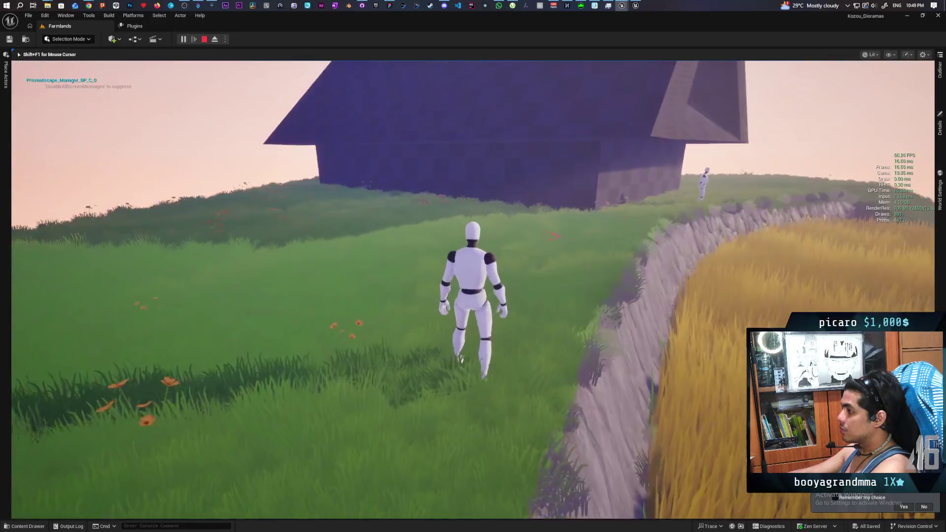
pyautogui.press('Escape')
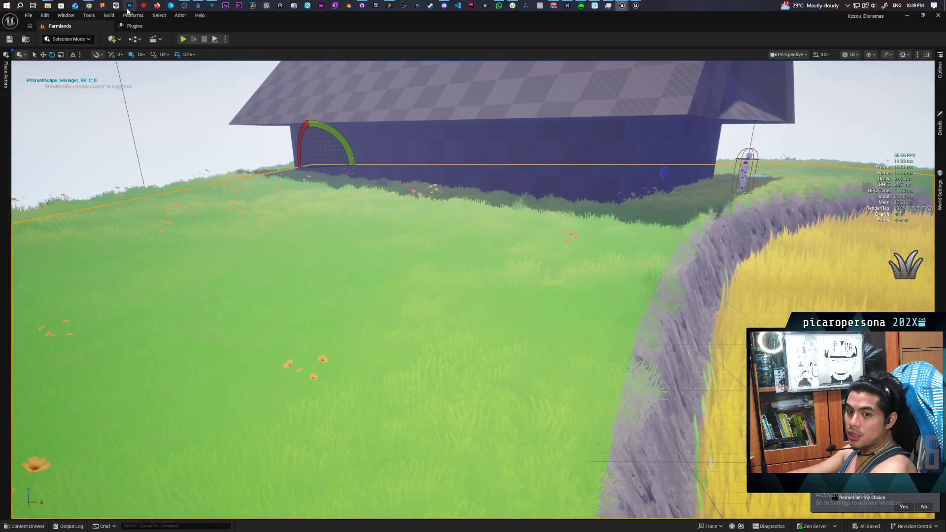
# Close the M_AG_Global_Settings editor, apply changes to the original, and Save Selected.
pyautogui.moveTo(91, 5)
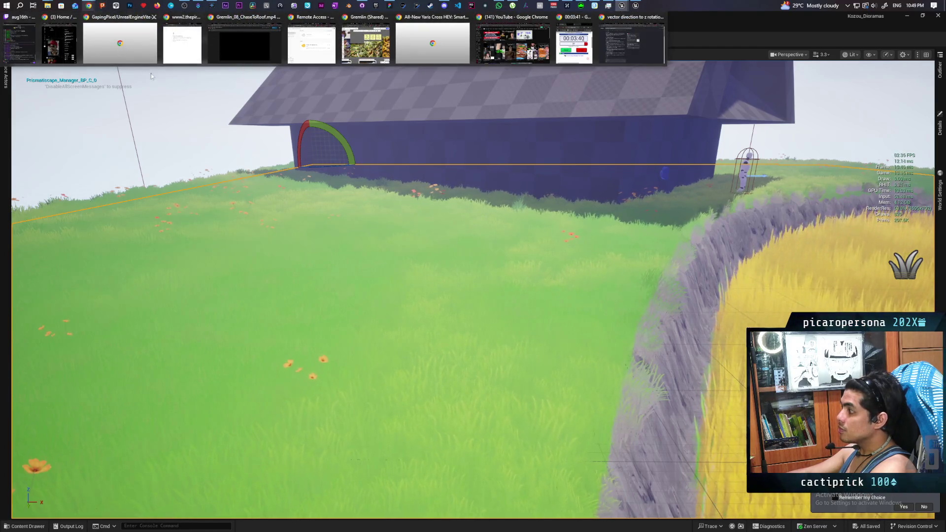
pyautogui.moveTo(443, 295); pyautogui.dragTo(345, 286)
pyautogui.moveTo(473, 266)
pyautogui.mouseDown()
pyautogui.moveTo(446, 350)
pyautogui.moveTo(446, 320)
pyautogui.moveTo(445, 374)
pyautogui.moveTo(513, 188)
pyautogui.mouseUp()
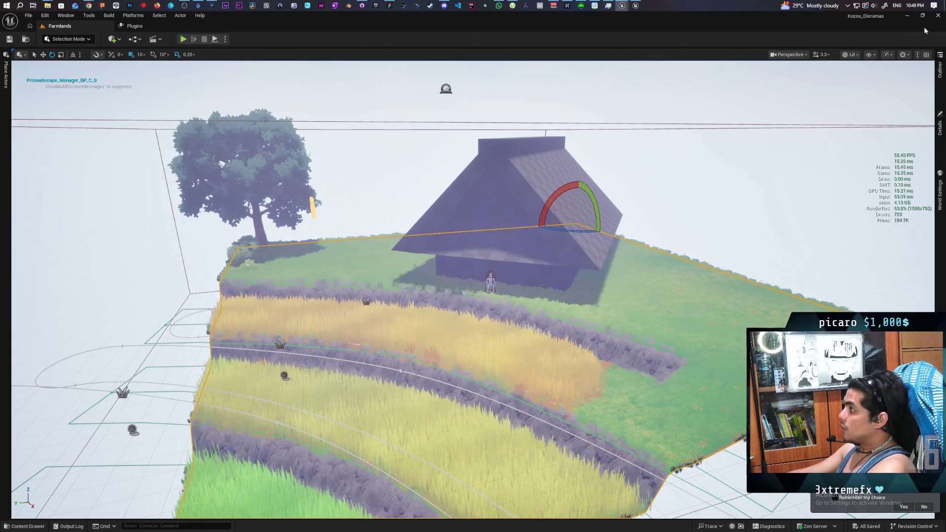
pyautogui.moveTo(622, 5)
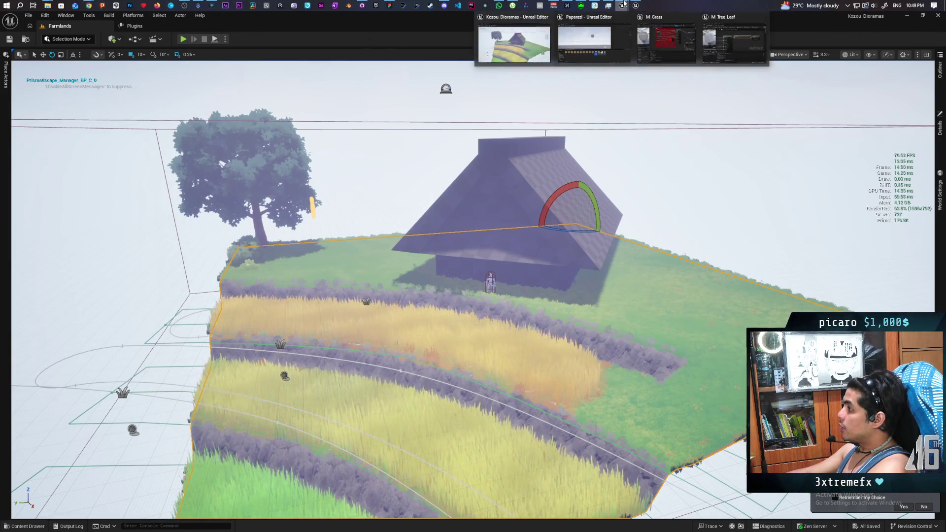
pyautogui.click(937, 15)
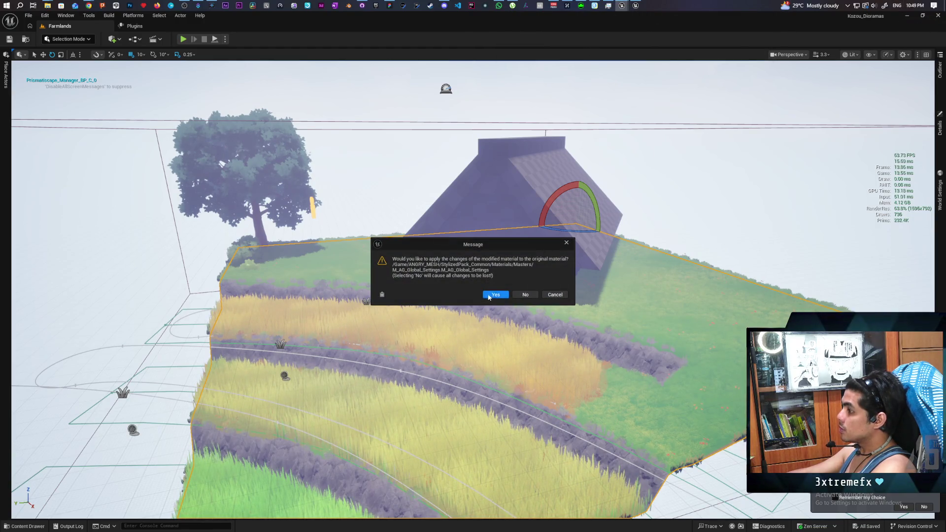
pyautogui.click(496, 295)
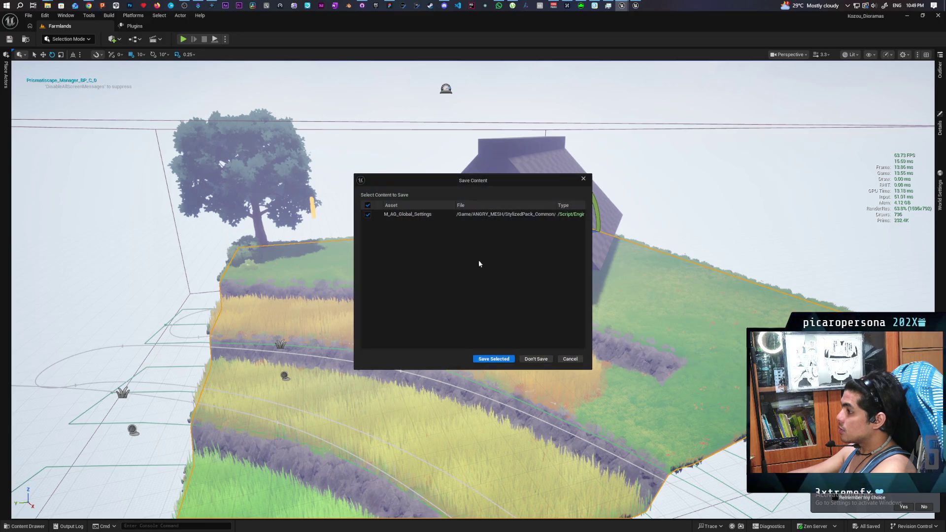
pyautogui.click(502, 362)
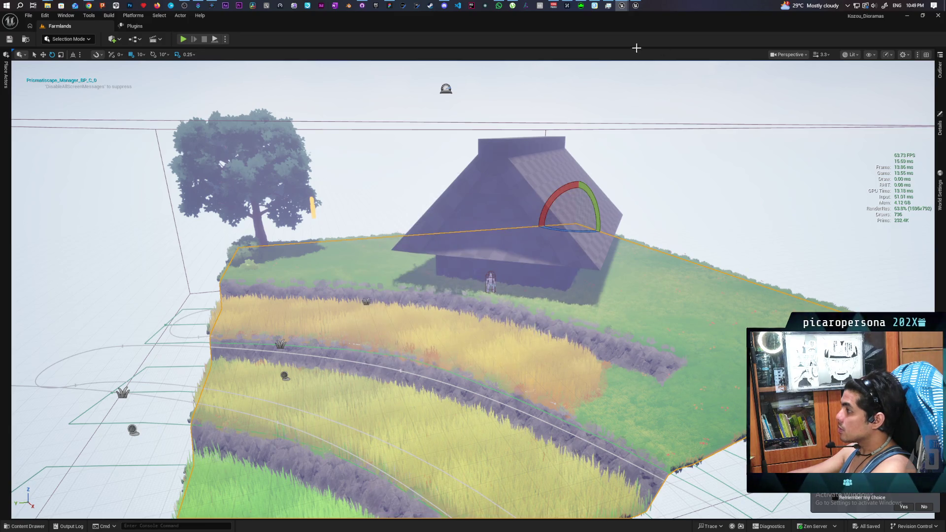
# Close the Imports5_6 and Paparazi editor windows, discarding unsaved GreyboxLevel changes.
pyautogui.moveTo(623, 7)
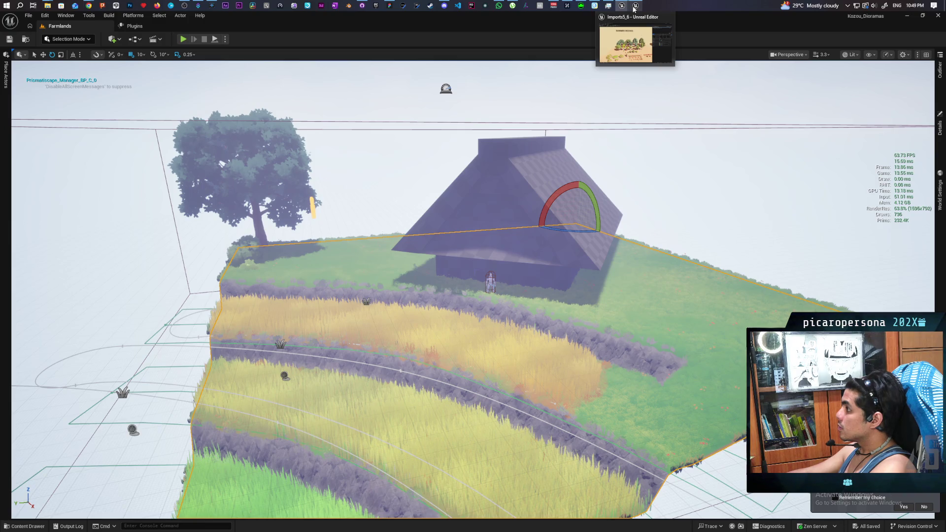
pyautogui.click(668, 19)
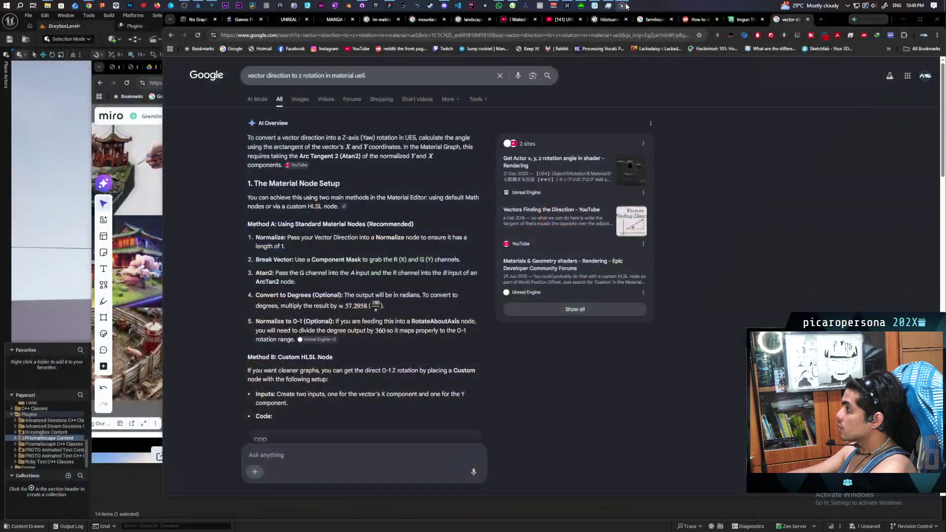
pyautogui.click(656, 19)
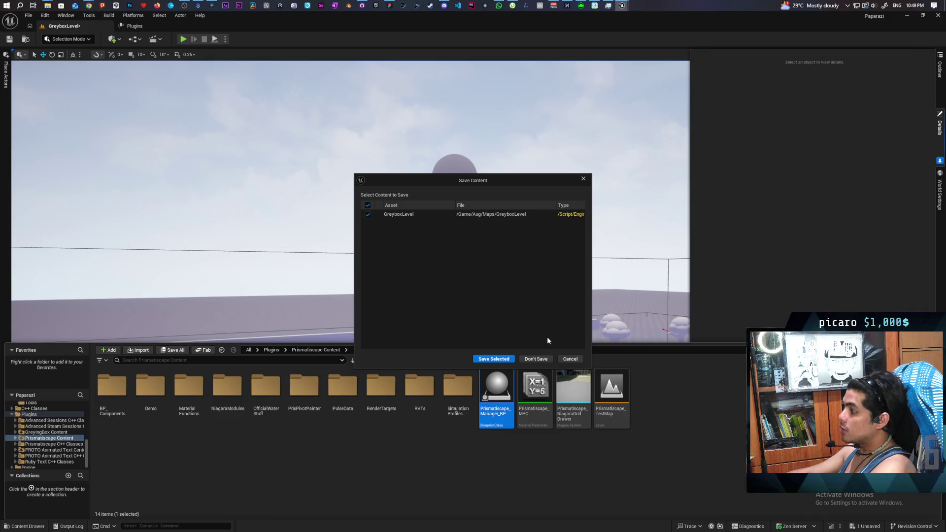
pyautogui.click(540, 360)
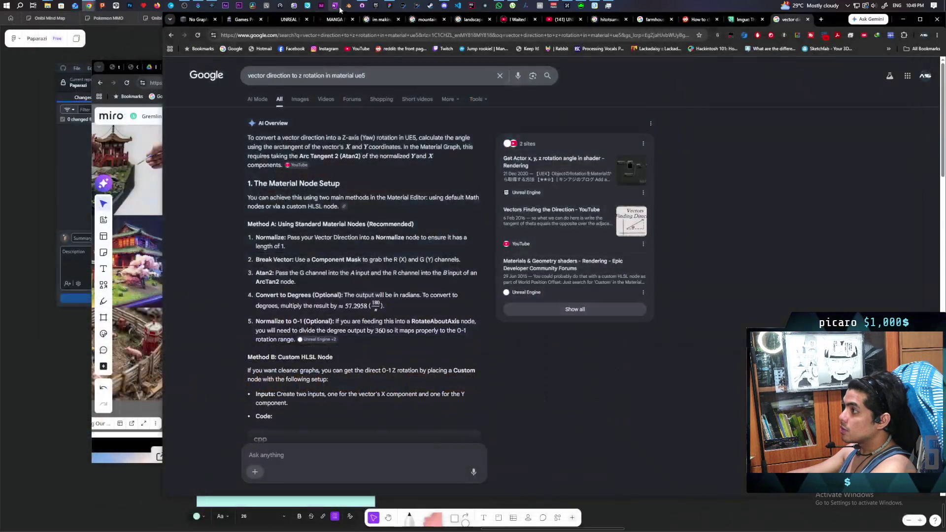
# Review the repository's commit history in GitHub Desktop, then close Chrome's vector direction search tab.
pyautogui.click(362, 6)
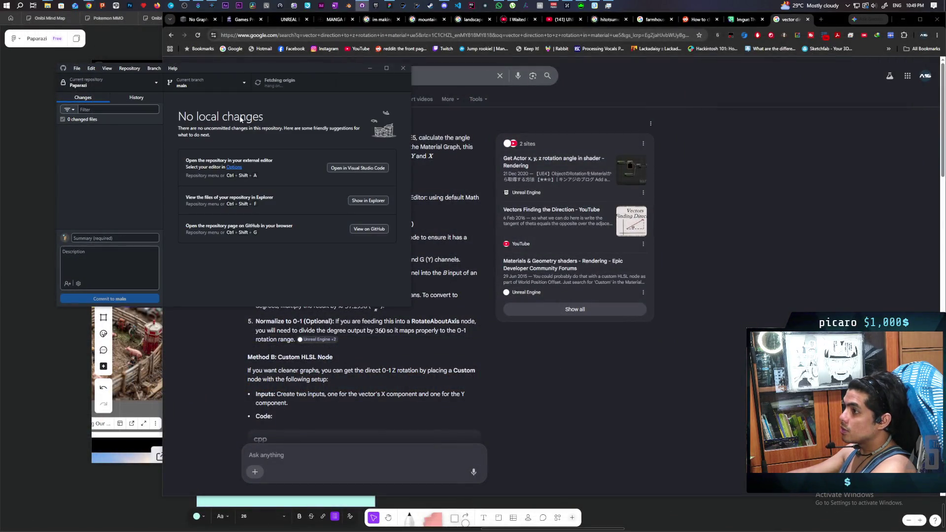
pyautogui.click(154, 97)
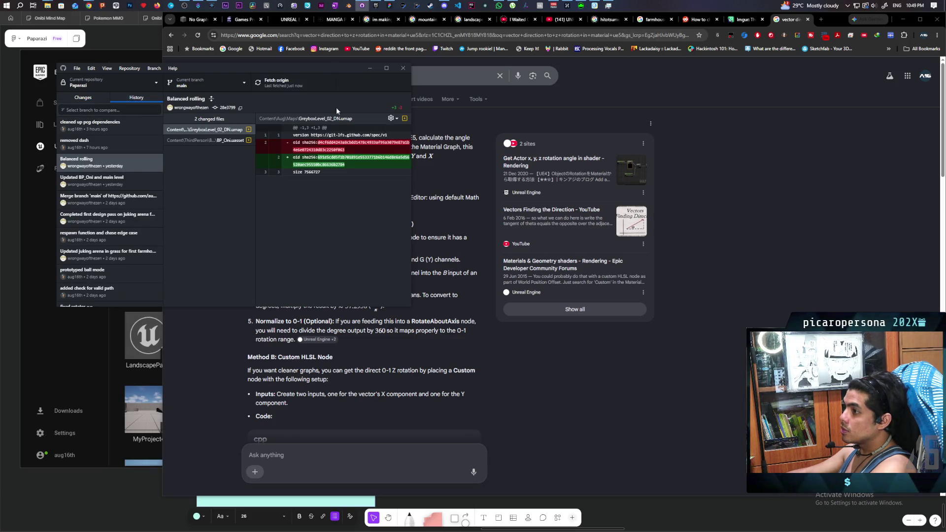
pyautogui.click(773, 109)
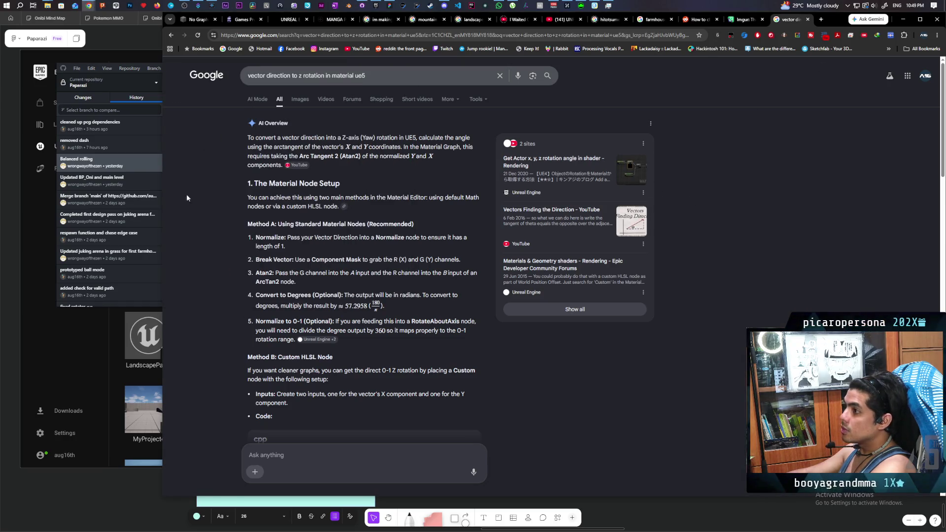
pyautogui.middleClick(792, 20)
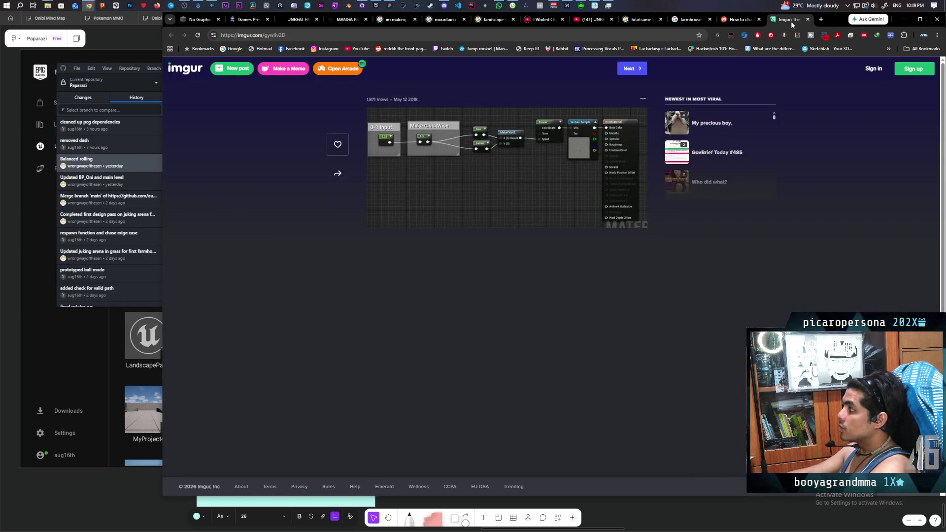
# Close the Imgur and reddit tabs and play the 'But it happened.' video in the YouTube window.
pyautogui.middleClick(789, 22)
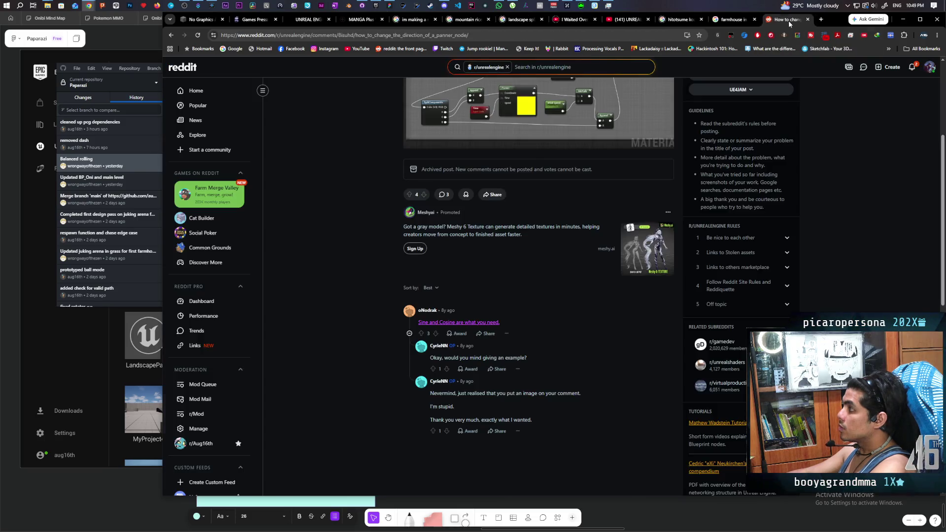
pyautogui.middleClick(789, 22)
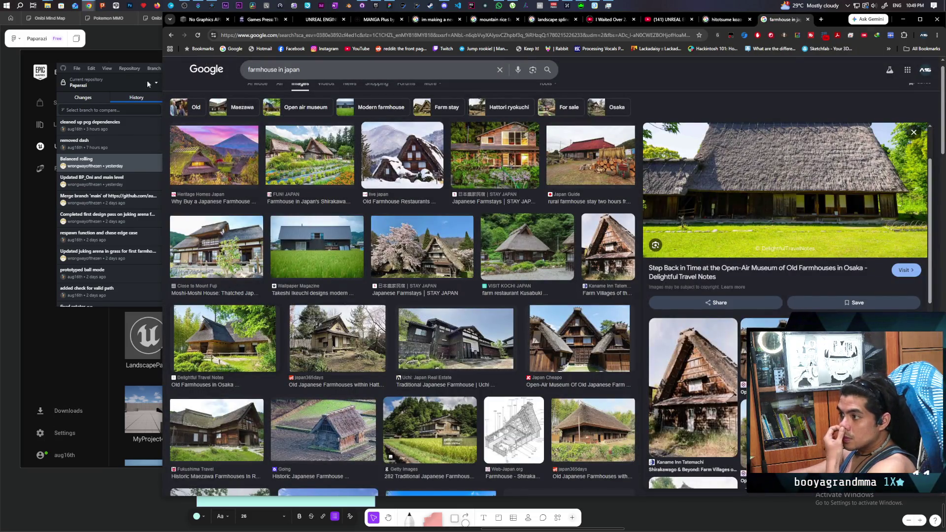
pyautogui.moveTo(89, 5)
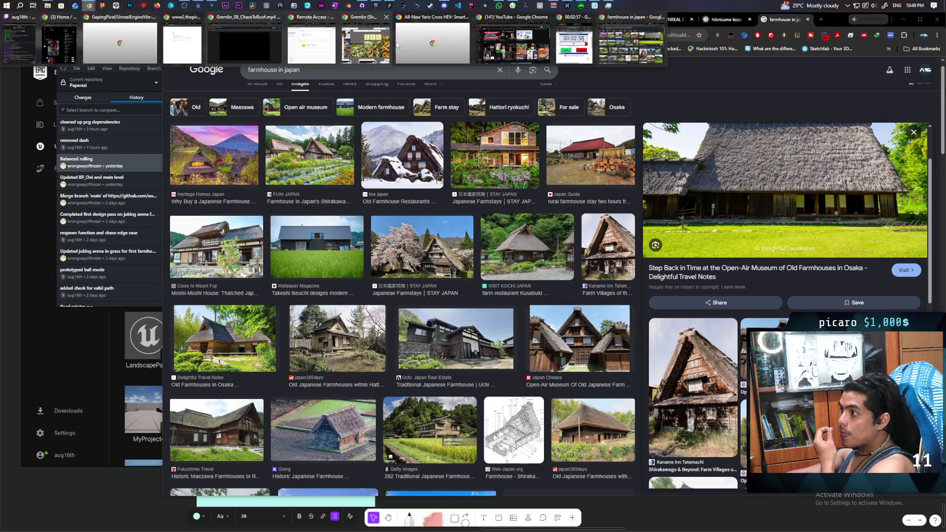
pyautogui.click(513, 43)
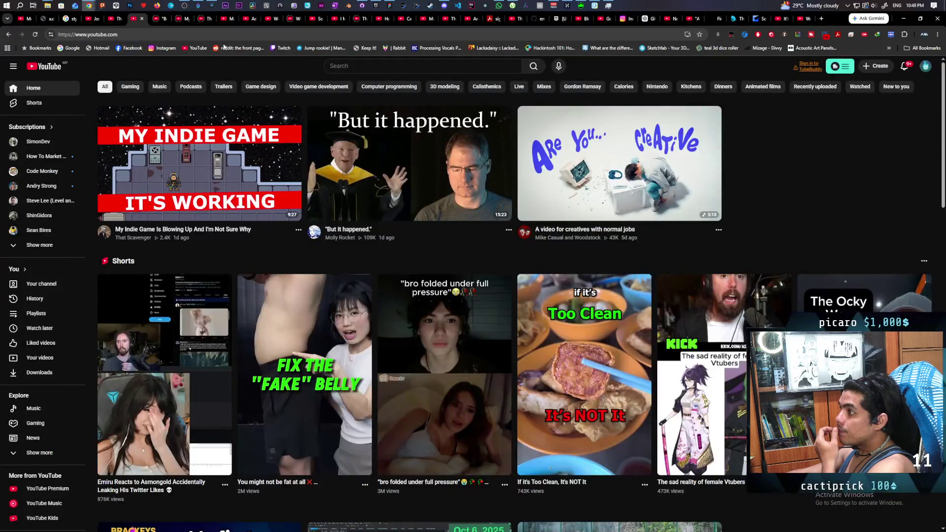
pyautogui.click(161, 20)
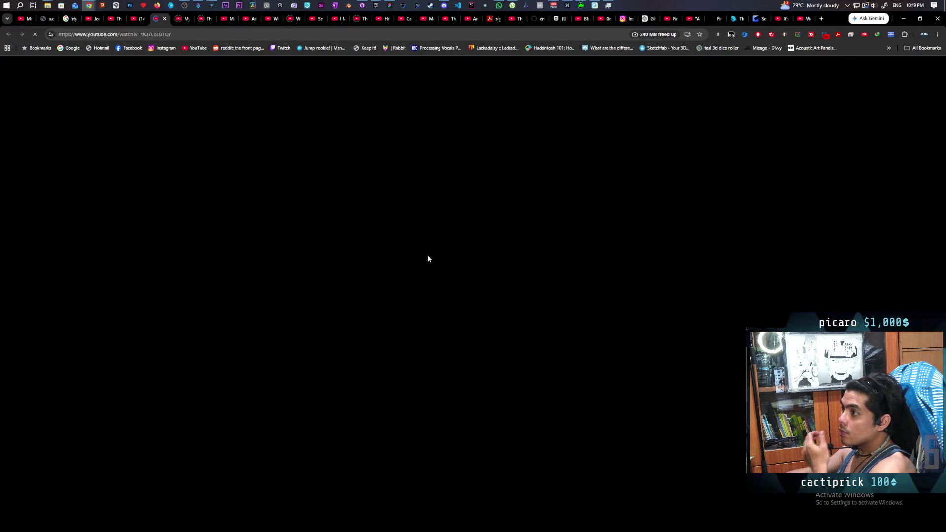